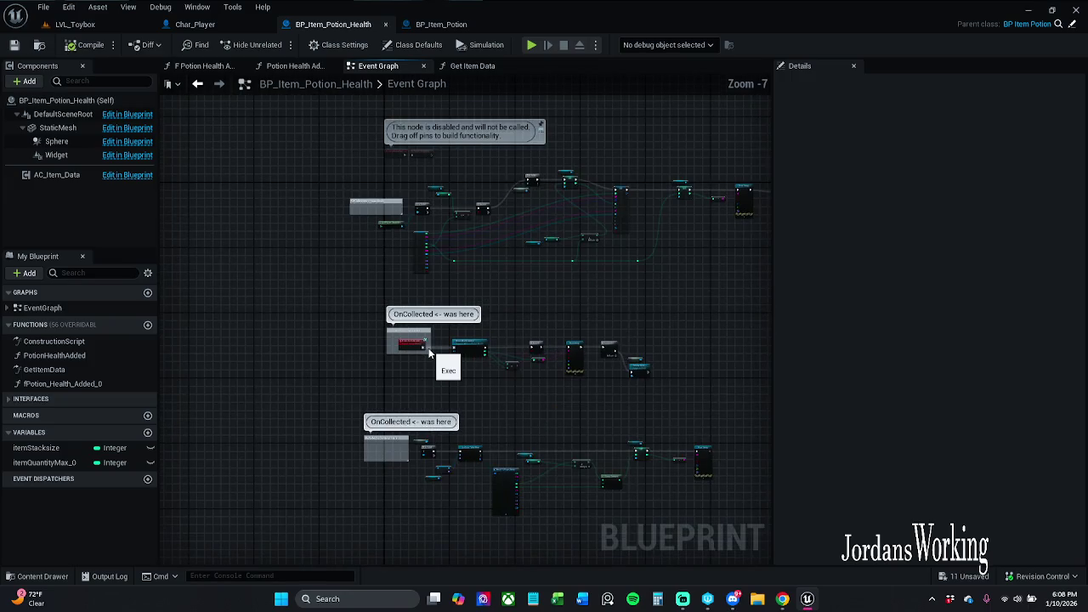
- Delete the bottom node group from BP_Item_Potion_Health's event graph
{"action": "left_click_drag", "start_coordinate": [426, 376], "coordinate": [402, 350]}
{"action": "scroll", "coordinate": [402, 350], "scroll_direction": "up", "scroll_amount": 3}
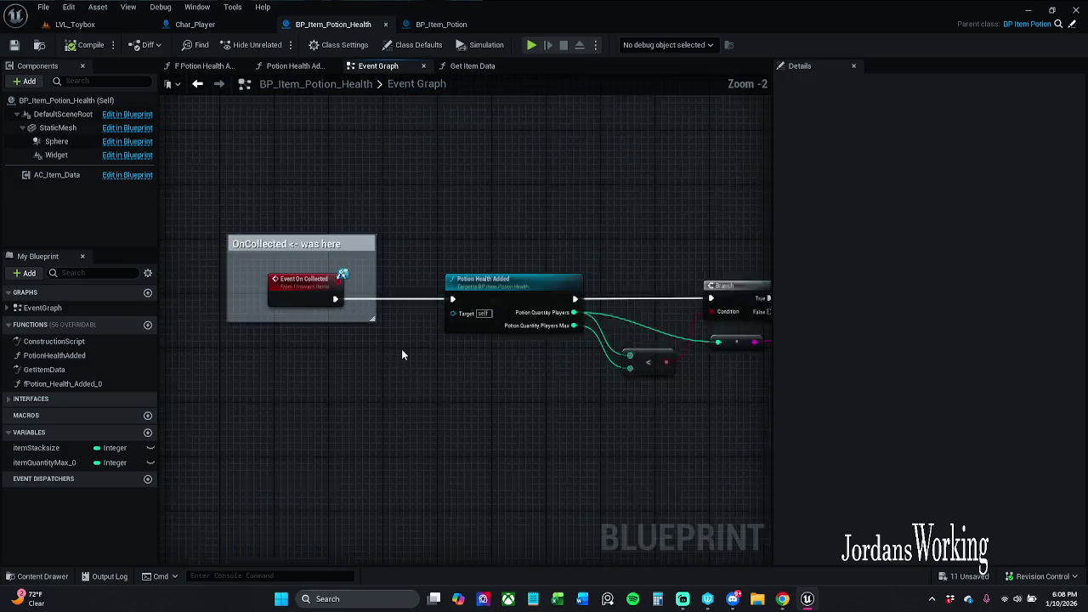
{"action": "scroll", "coordinate": [433, 358], "scroll_direction": "down", "scroll_amount": 5}
{"action": "left_click_drag", "start_coordinate": [271, 363], "coordinate": [752, 493]}
{"action": "key", "text": "Delete"}
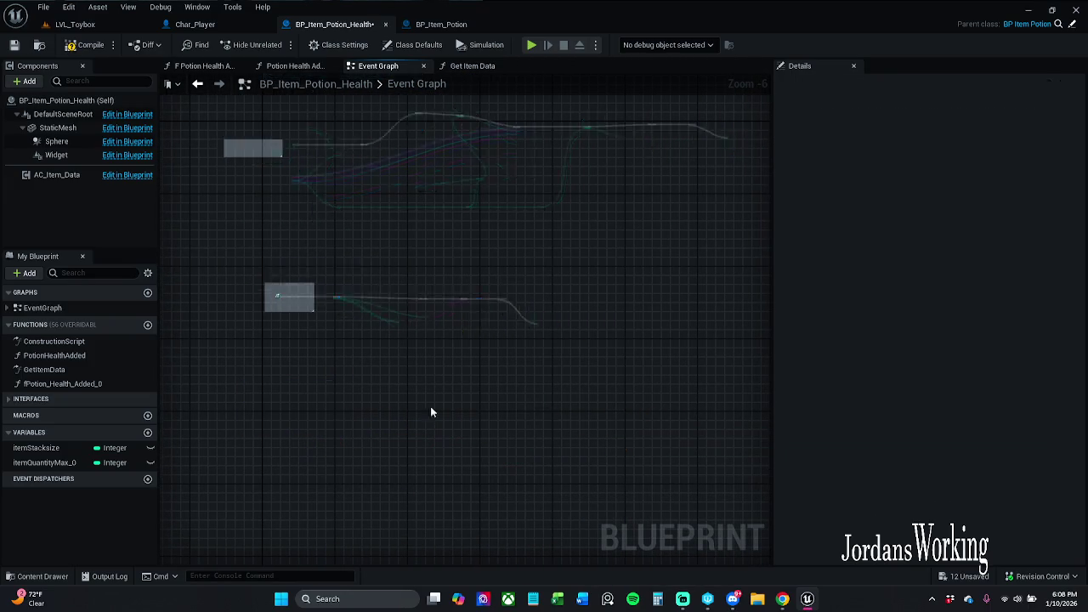
- Toggle breakpoints on the OnCollected node chain and go back to the LVL_Toybox level
{"action": "left_click_drag", "start_coordinate": [240, 342], "coordinate": [510, 290]}
{"action": "right_click", "coordinate": [352, 305]}
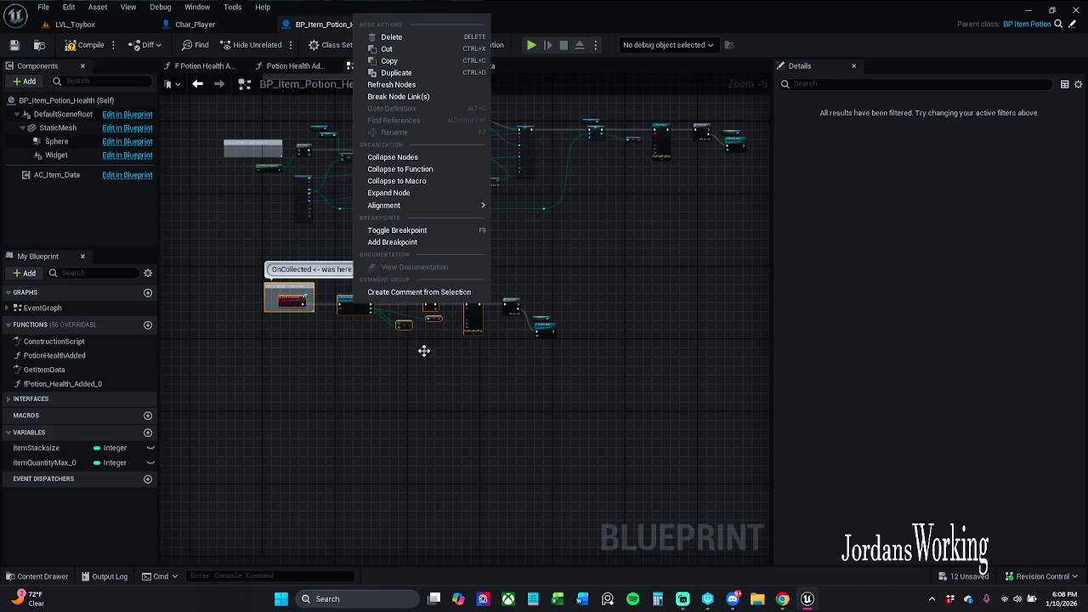
{"action": "left_click", "coordinate": [437, 232]}
{"action": "scroll", "coordinate": [320, 318], "scroll_direction": "up", "scroll_amount": 5}
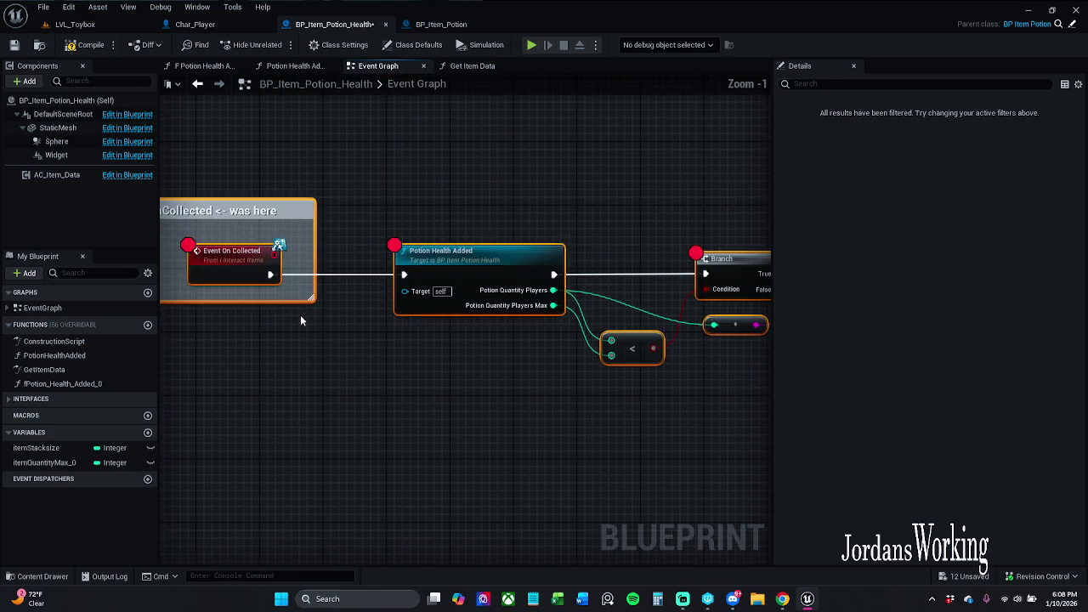
{"action": "left_click", "coordinate": [75, 24]}
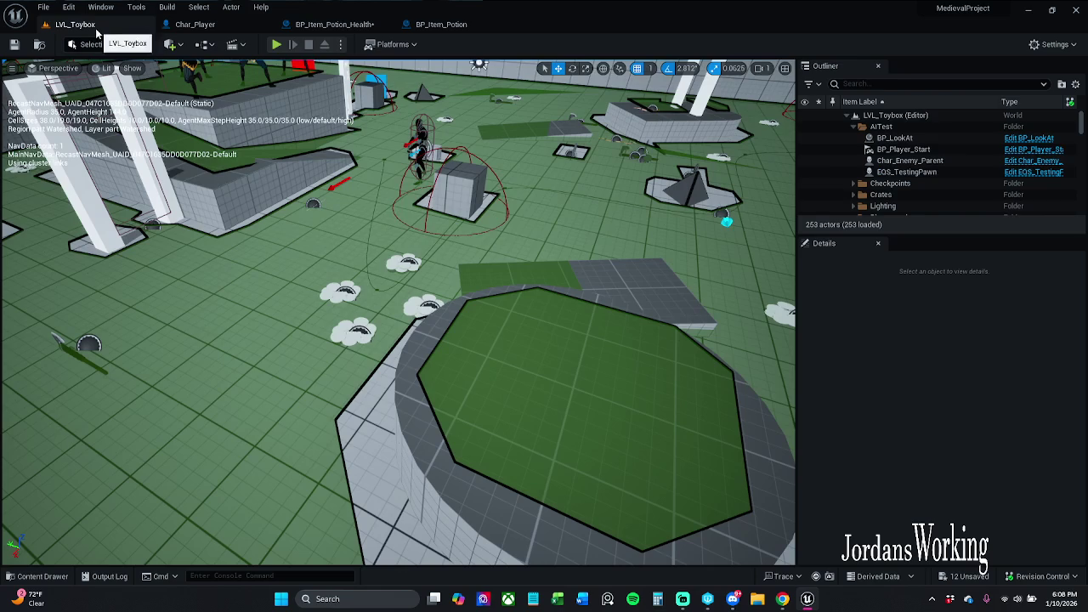
- Play until the Event On Collected breakpoint pauses, inspect the Print String and Sequence nodes, then stop
{"action": "left_click", "coordinate": [276, 44]}
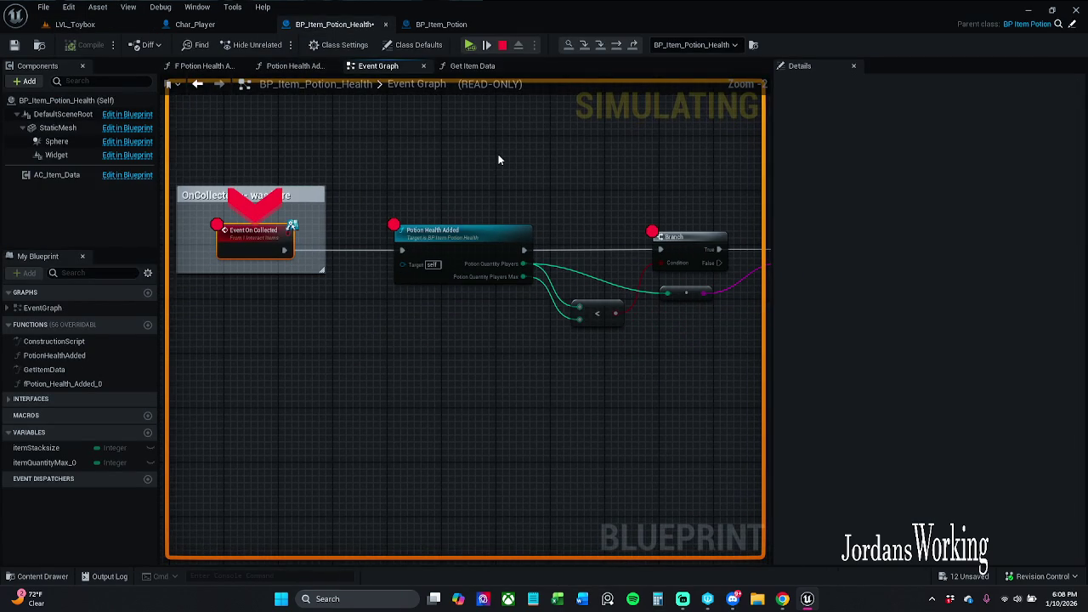
{"action": "left_click_drag", "start_coordinate": [598, 208], "coordinate": [468, 207]}
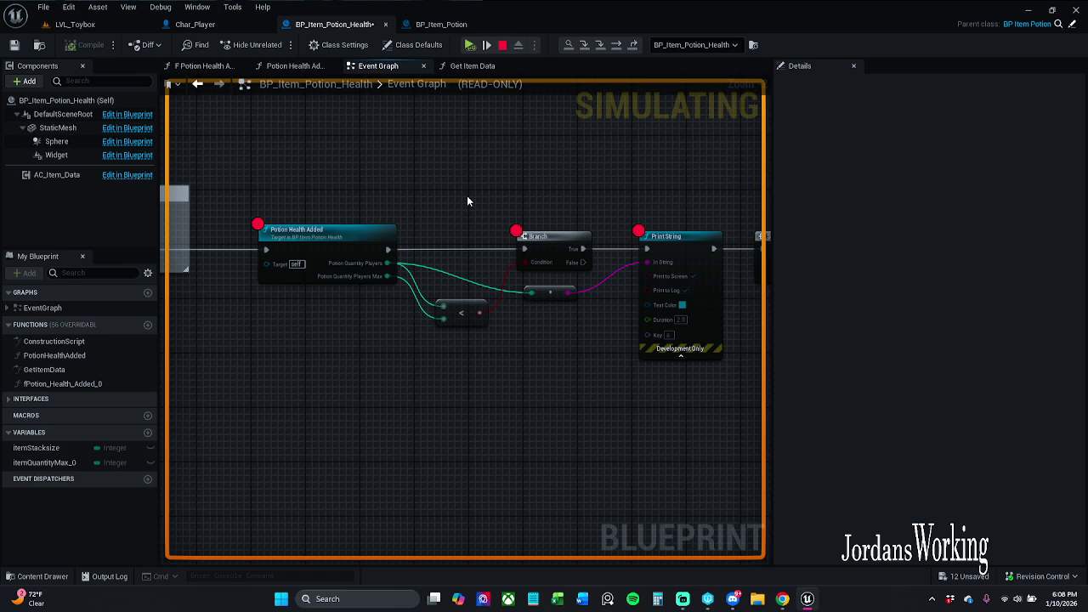
{"action": "mouse_move", "coordinate": [459, 191]}
{"action": "left_mouse_down"}
{"action": "mouse_move", "coordinate": [425, 165]}
{"action": "mouse_move", "coordinate": [405, 173]}
{"action": "left_mouse_up"}
{"action": "scroll", "coordinate": [406, 173], "scroll_direction": "down", "scroll_amount": 1}
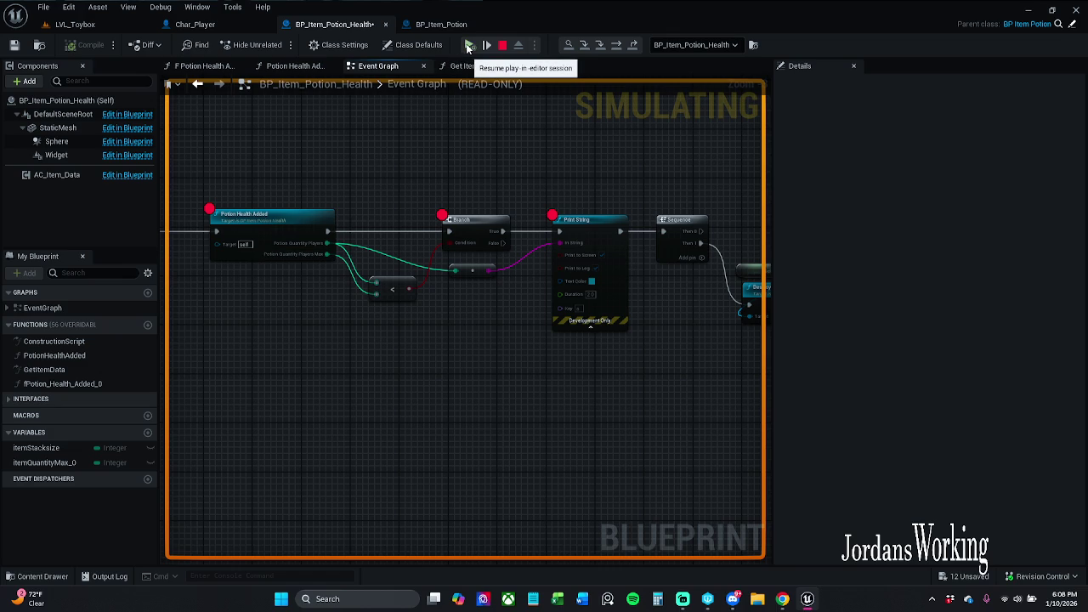
{"action": "left_click", "coordinate": [501, 46]}
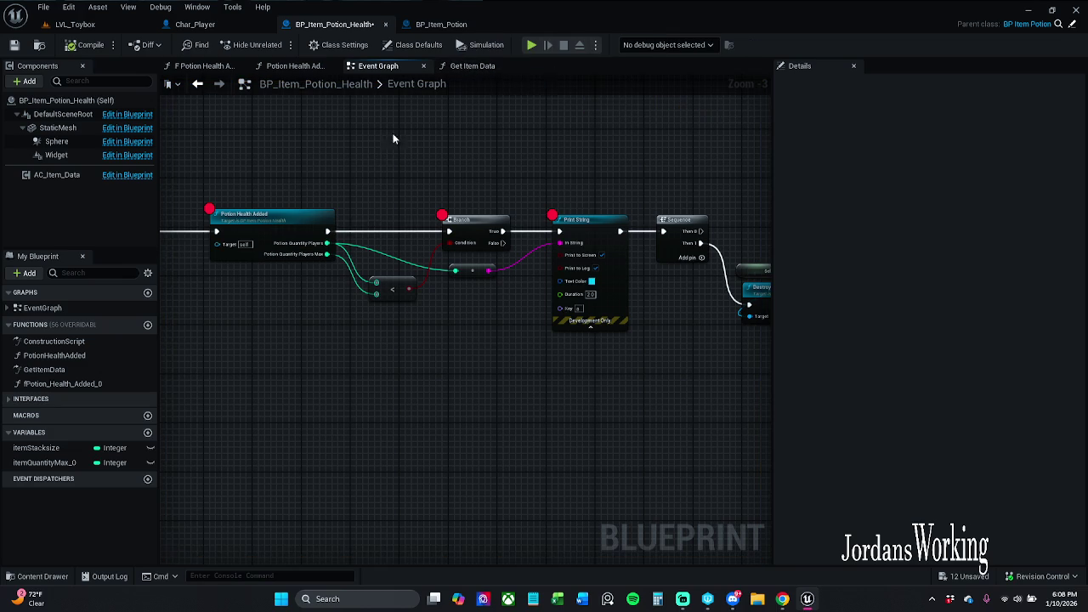
- Remove the breakpoints from the OnCollected chain and save BP_Item_Potion_Health
{"action": "scroll", "coordinate": [505, 154], "scroll_direction": "down", "scroll_amount": 3}
{"action": "mouse_move", "coordinate": [321, 227]}
{"action": "left_mouse_down"}
{"action": "mouse_move", "coordinate": [378, 178]}
{"action": "mouse_move", "coordinate": [546, 181]}
{"action": "left_mouse_up"}
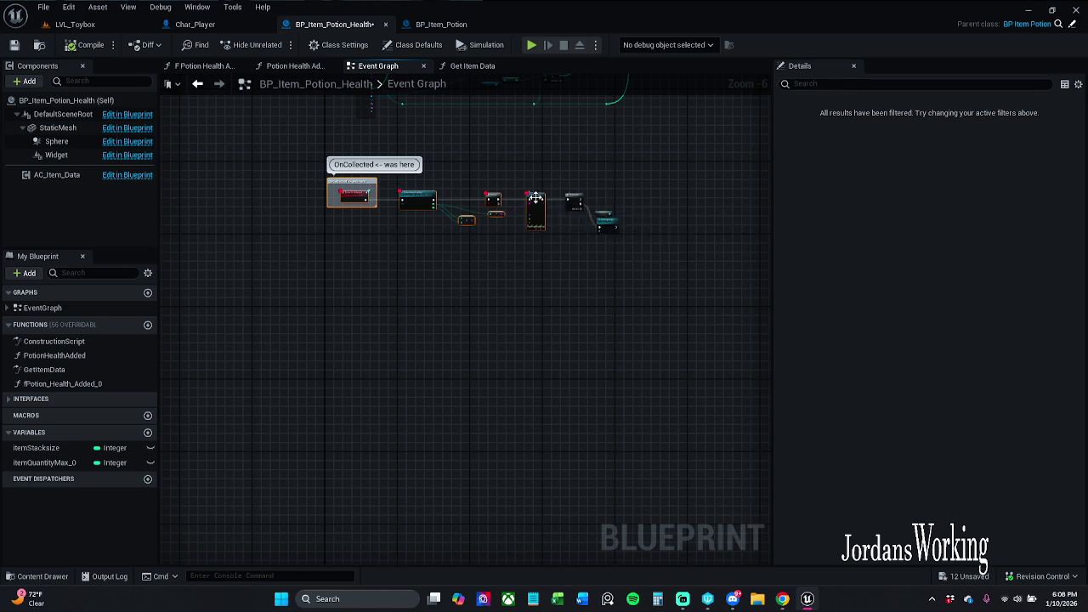
{"action": "right_click", "coordinate": [537, 201]}
{"action": "left_click", "coordinate": [585, 409]}
{"action": "left_click", "coordinate": [398, 272]}
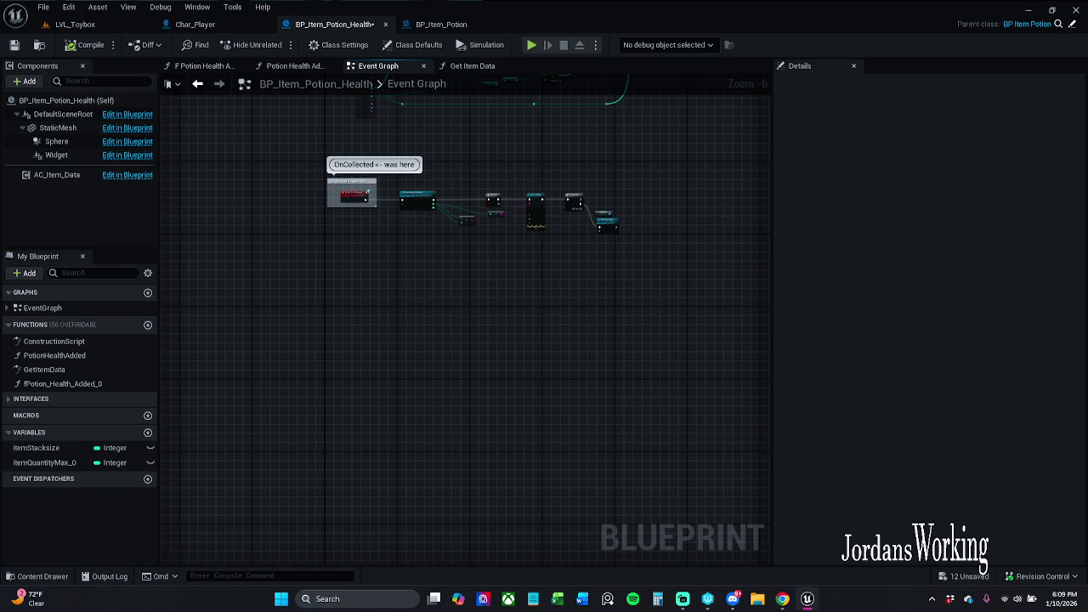
{"action": "left_click", "coordinate": [14, 44]}
- Look over the rest of the potion chain, then bring up Char_Player's Spawn Item In Hand graph
{"action": "scroll", "coordinate": [337, 230], "scroll_direction": "up", "scroll_amount": 4}
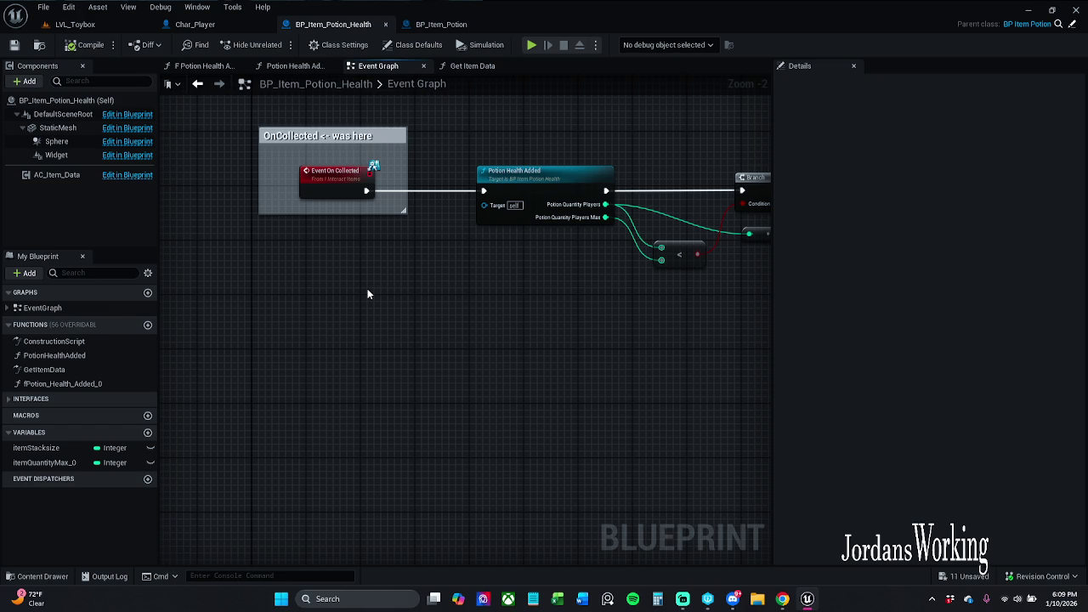
{"action": "scroll", "coordinate": [367, 281], "scroll_direction": "down", "scroll_amount": 2}
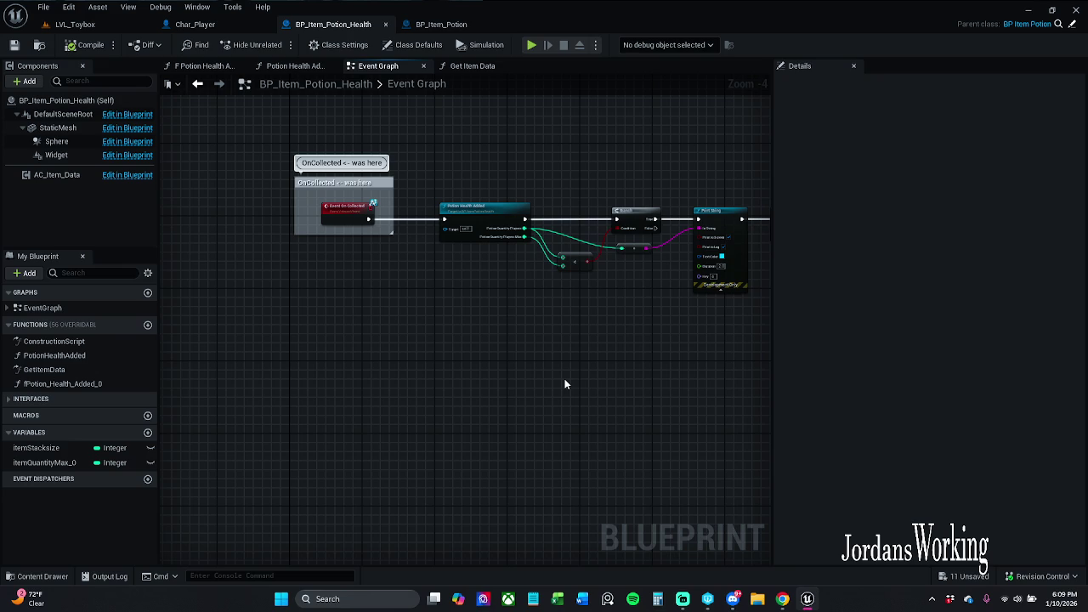
{"action": "mouse_move", "coordinate": [552, 381]}
{"action": "left_mouse_down"}
{"action": "mouse_move", "coordinate": [518, 345]}
{"action": "mouse_move", "coordinate": [514, 319]}
{"action": "left_mouse_up"}
{"action": "scroll", "coordinate": [506, 319], "scroll_direction": "down", "scroll_amount": 3}
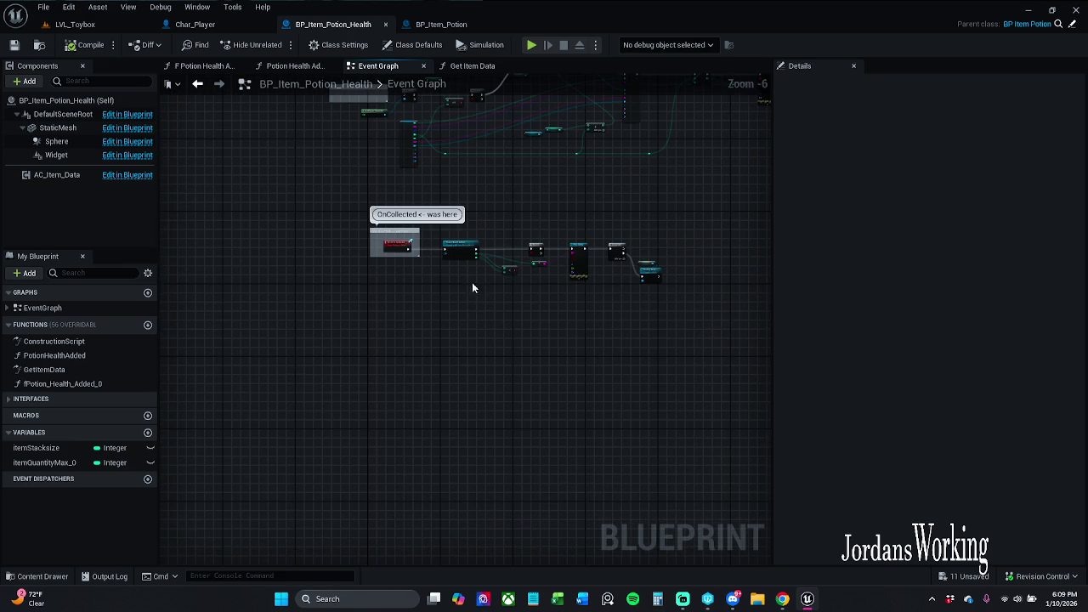
{"action": "scroll", "coordinate": [470, 272], "scroll_direction": "up", "scroll_amount": 4}
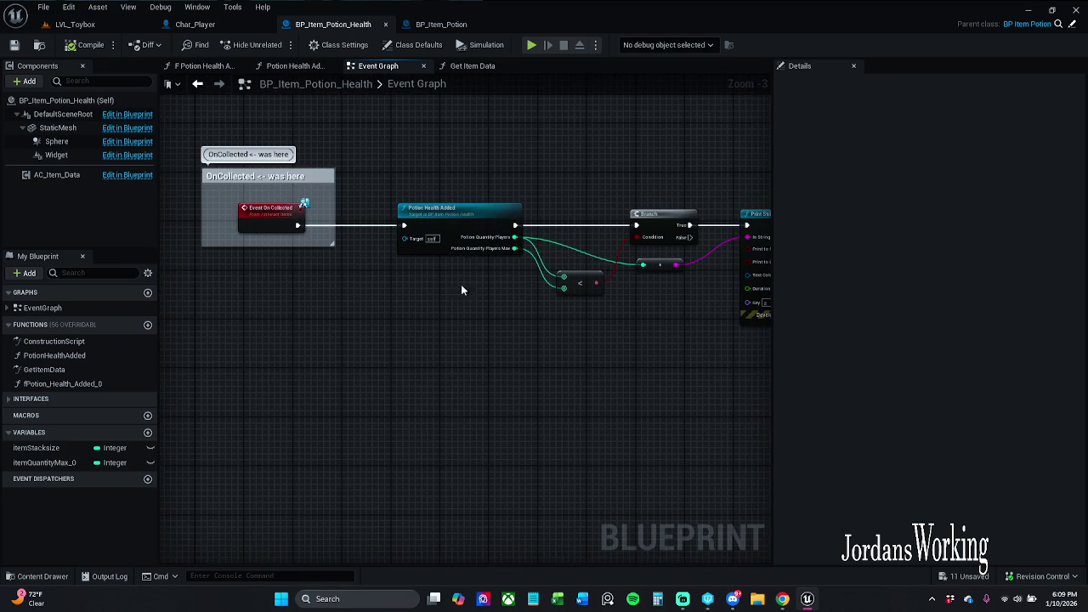
{"action": "left_click", "coordinate": [442, 23]}
{"action": "left_click", "coordinate": [223, 24]}
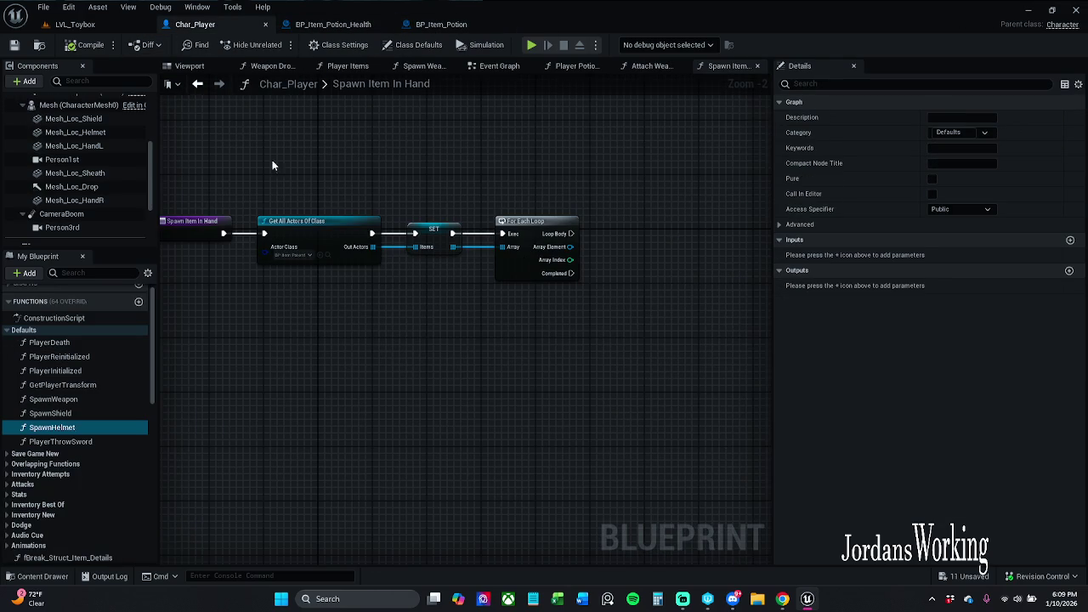
- Nudge the Spawn Item In Hand and Get All Actors Of Class nodes slightly down-right
{"action": "scroll", "coordinate": [271, 241], "scroll_direction": "up", "scroll_amount": 2}
{"action": "mouse_move", "coordinate": [280, 211]}
{"action": "left_mouse_down"}
{"action": "mouse_move", "coordinate": [768, 417]}
{"action": "mouse_move", "coordinate": [644, 355]}
{"action": "left_mouse_up"}
{"action": "left_click_drag", "start_coordinate": [443, 260], "coordinate": [452, 278]}
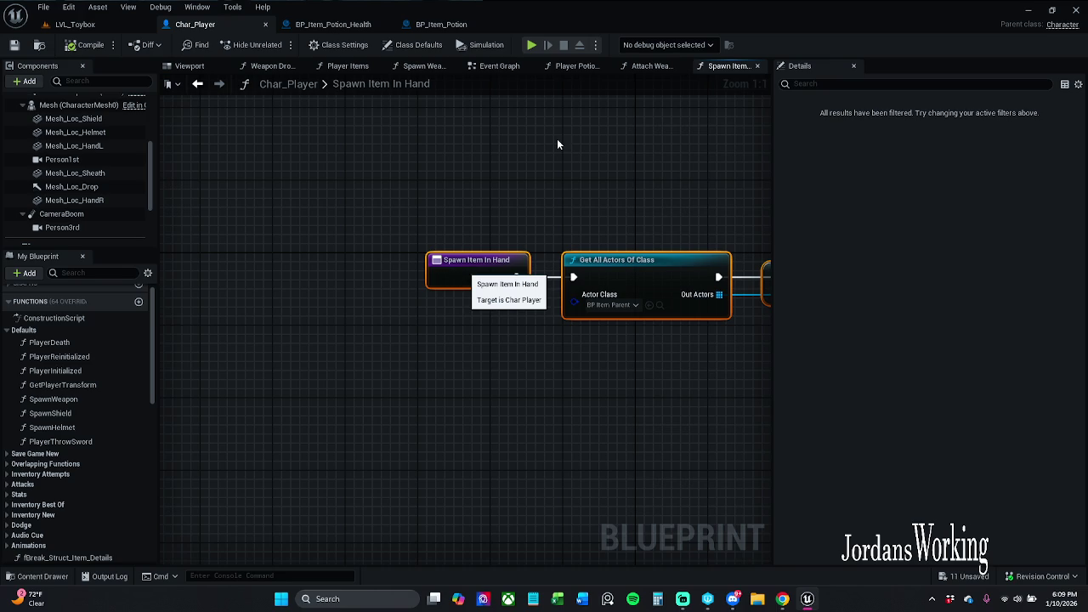
- Restore and re-maximize the editor window, then show the Content Drawer at Blueprints/Structures
{"action": "double_click", "coordinate": [442, 20]}
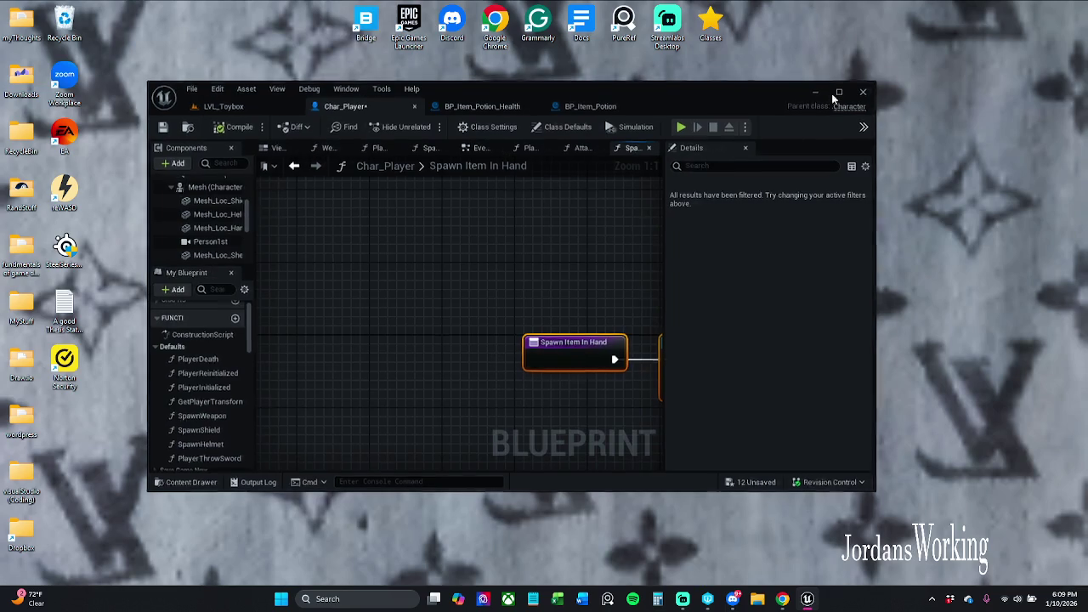
{"action": "left_click", "coordinate": [837, 92]}
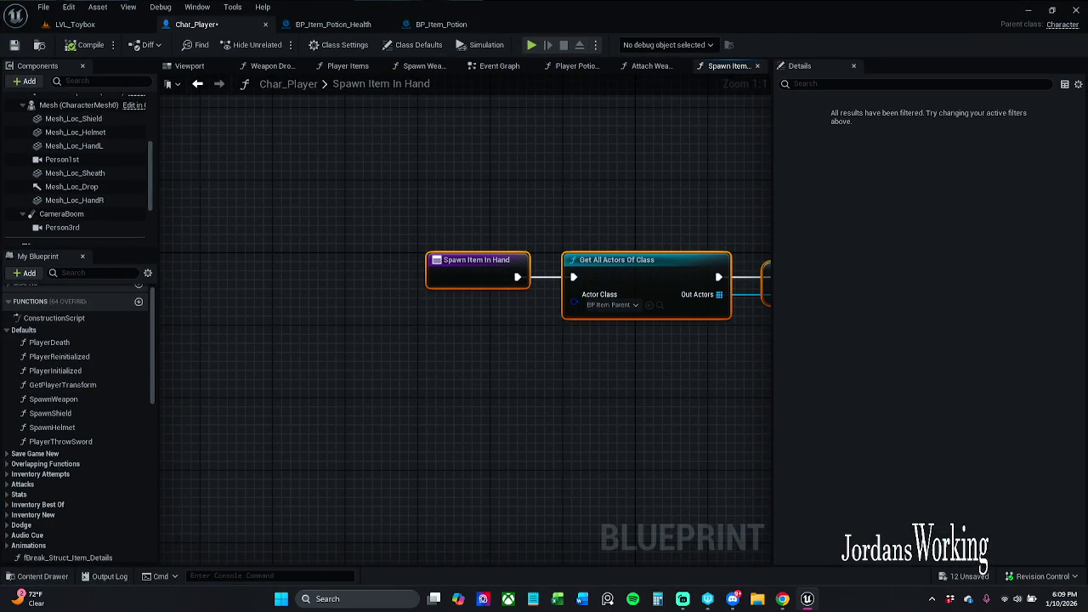
{"action": "left_click", "coordinate": [32, 576]}
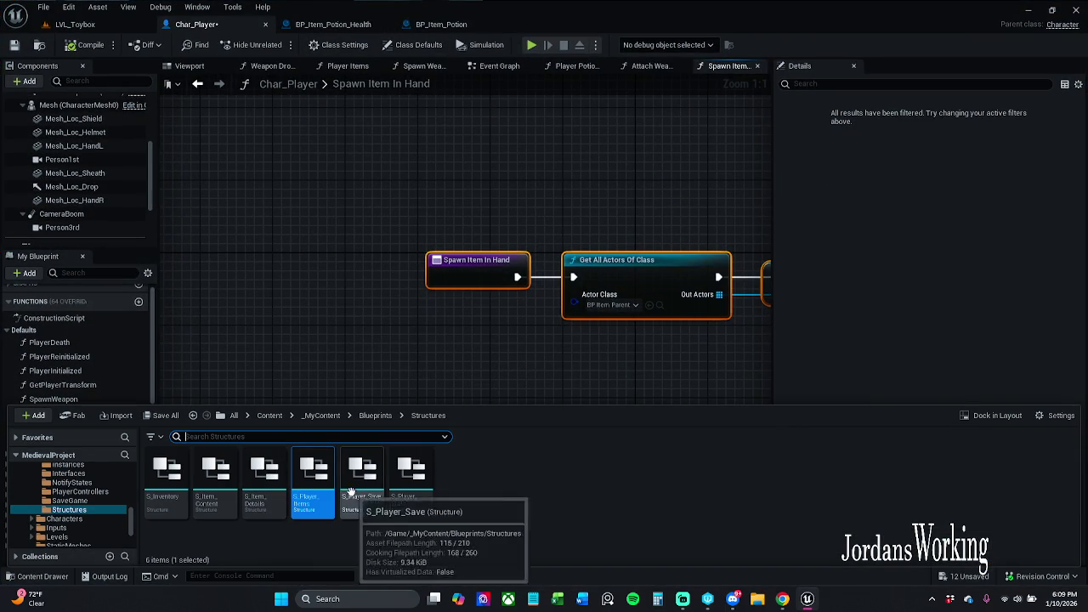
- Browse _MyContent > Art > Widgets > InGame Widgets > Inventory and open W_Item_Slot
{"action": "left_click", "coordinate": [321, 415]}
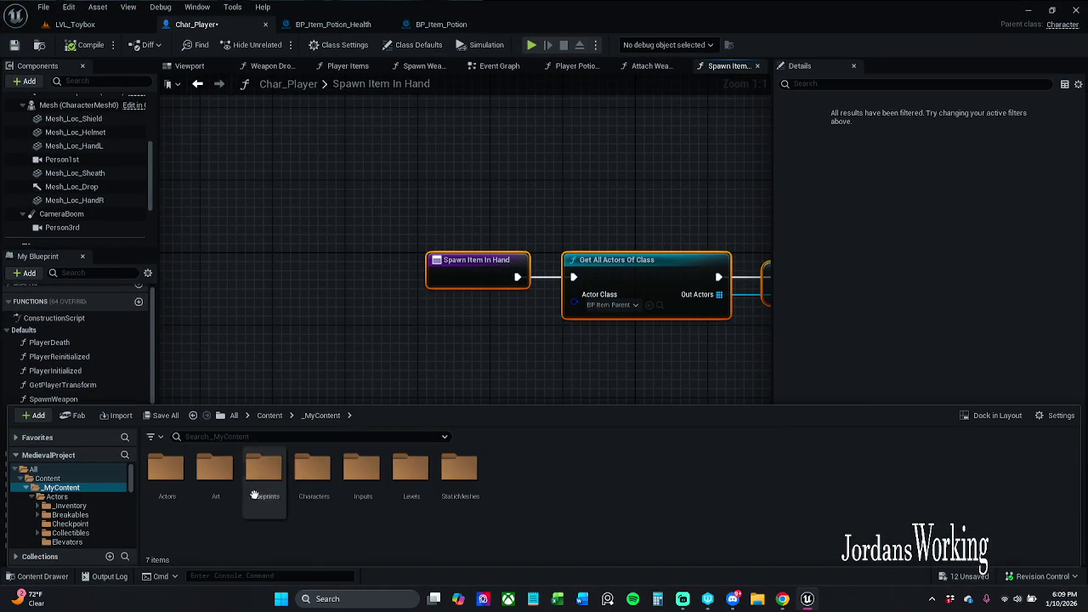
{"action": "double_click", "coordinate": [213, 500]}
{"action": "double_click", "coordinate": [699, 494]}
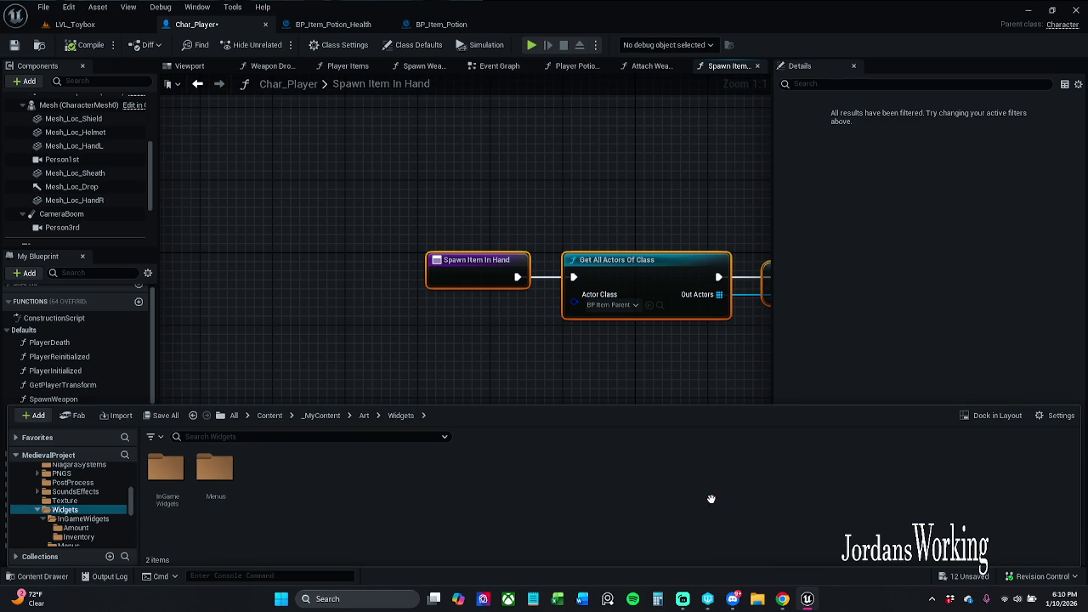
{"action": "double_click", "coordinate": [166, 476]}
{"action": "left_click", "coordinate": [225, 497]}
{"action": "double_click", "coordinate": [225, 499]}
{"action": "left_click", "coordinate": [420, 504]}
{"action": "double_click", "coordinate": [421, 504]}
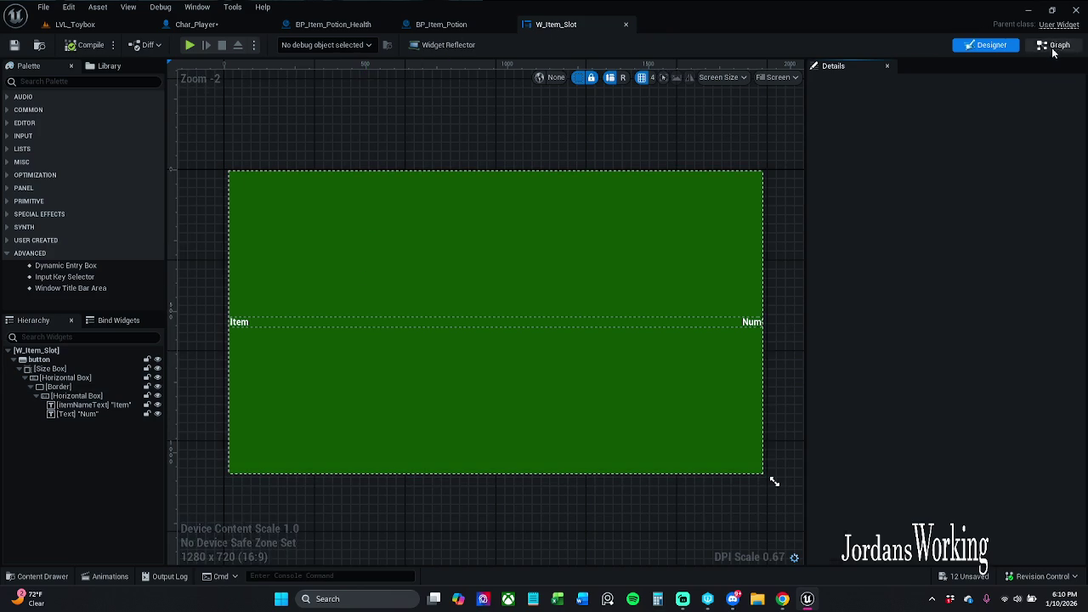
- Inspect W_Item_Slot's On Clicked graph, then jump into Char_Player's Attach Weapon to Hand function
{"action": "left_click", "coordinate": [1058, 44]}
{"action": "mouse_move", "coordinate": [612, 104]}
{"action": "left_mouse_down"}
{"action": "mouse_move", "coordinate": [719, 111]}
{"action": "mouse_move", "coordinate": [704, 165]}
{"action": "mouse_move", "coordinate": [680, 183]}
{"action": "mouse_move", "coordinate": [655, 171]}
{"action": "mouse_move", "coordinate": [687, 170]}
{"action": "left_mouse_up"}
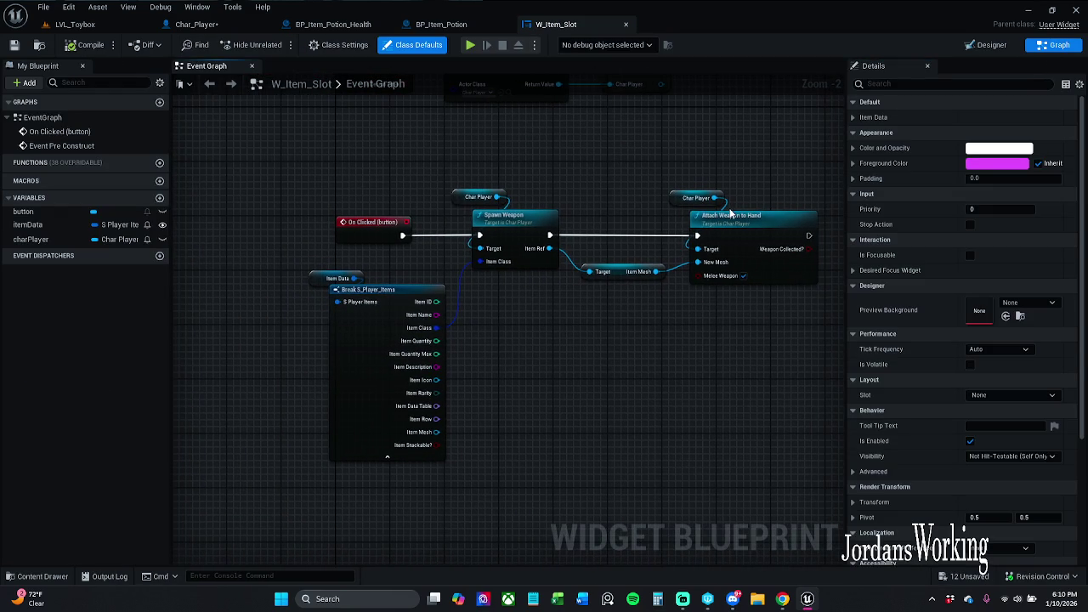
{"action": "left_click_drag", "start_coordinate": [774, 195], "coordinate": [740, 191]}
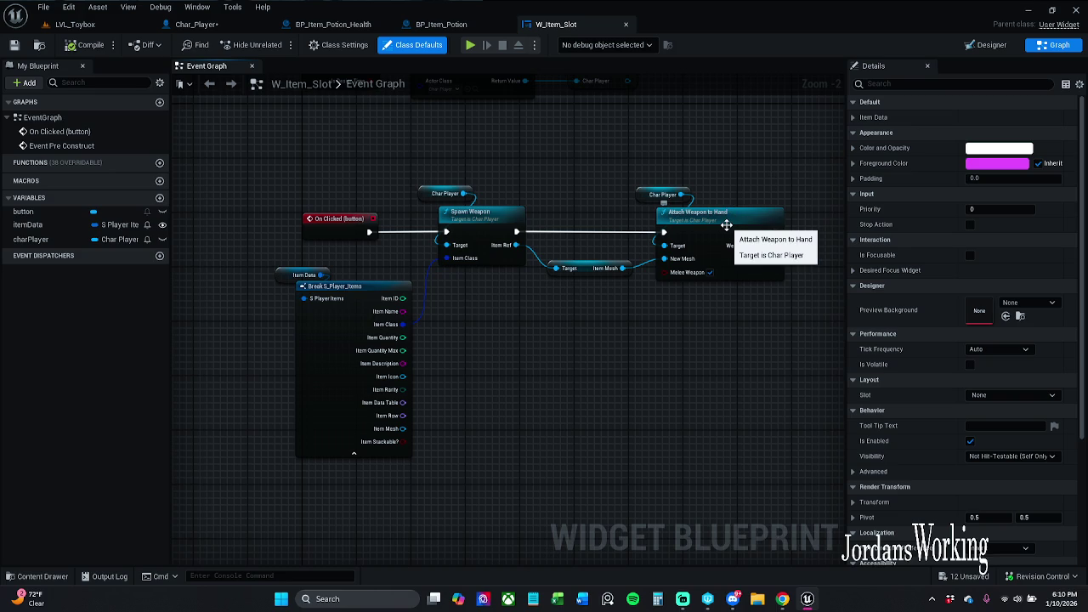
{"action": "double_click", "coordinate": [727, 224]}
{"action": "left_click_drag", "start_coordinate": [706, 246], "coordinate": [580, 243]}
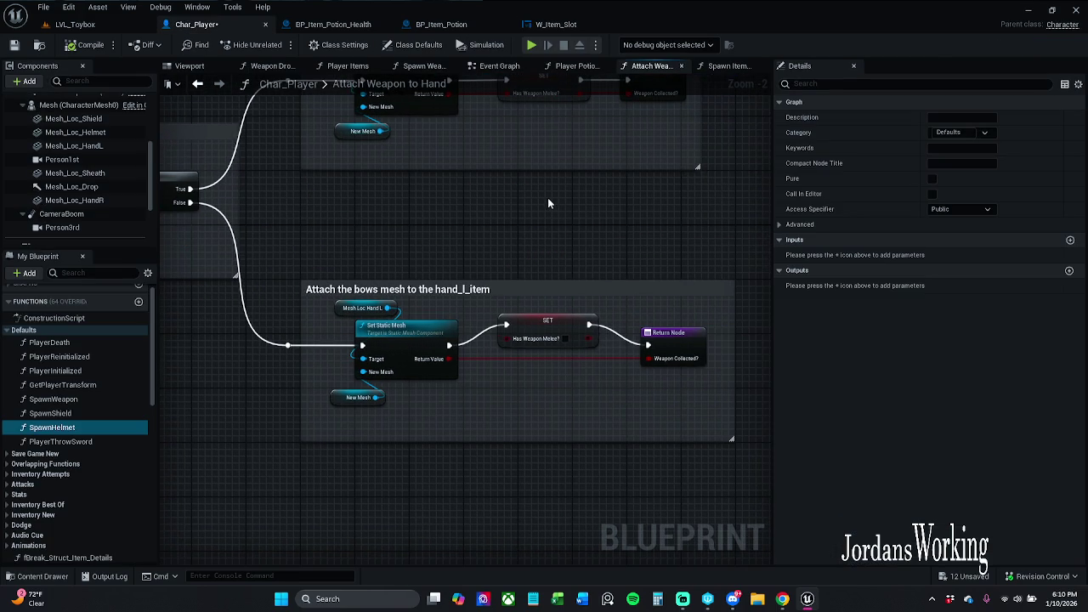
- Compare the Spawn Item In Hand graph with Attach Weapon to Hand's two Set Static Mesh sections
{"action": "left_click", "coordinate": [729, 66]}
{"action": "mouse_move", "coordinate": [646, 166]}
{"action": "left_mouse_down"}
{"action": "mouse_move", "coordinate": [577, 179]}
{"action": "mouse_move", "coordinate": [351, 161]}
{"action": "left_mouse_up"}
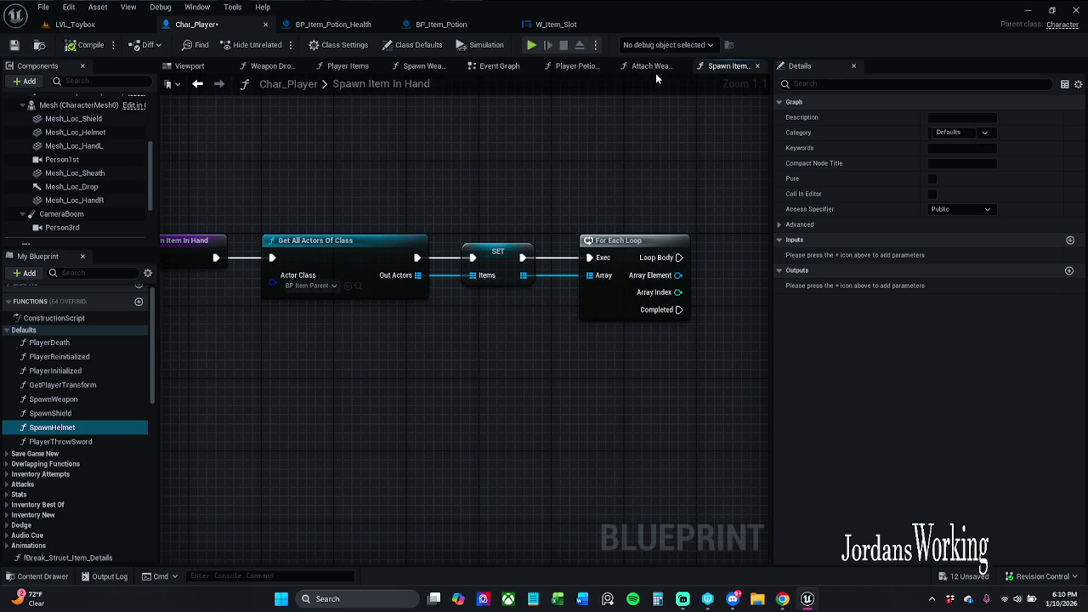
{"action": "left_click", "coordinate": [652, 68]}
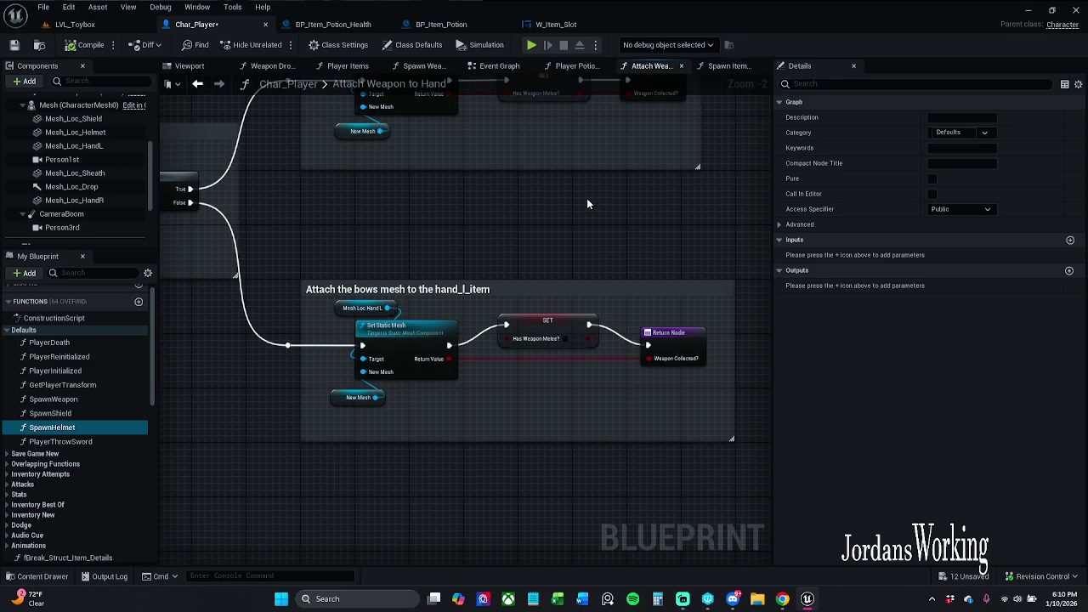
{"action": "scroll", "coordinate": [587, 204], "scroll_direction": "down", "scroll_amount": 1}
{"action": "mouse_move", "coordinate": [587, 204]}
{"action": "left_mouse_down"}
{"action": "mouse_move", "coordinate": [640, 237]}
{"action": "mouse_move", "coordinate": [603, 244]}
{"action": "mouse_move", "coordinate": [616, 242]}
{"action": "left_mouse_up"}
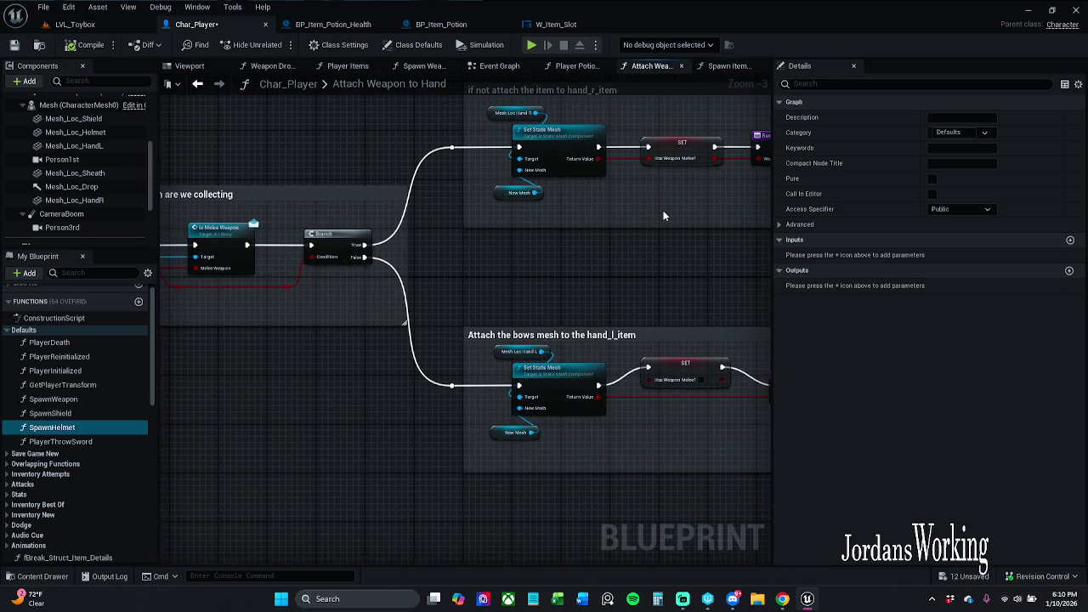
- Place the W_Item_Slot tab beside Char_Player and review Attach Weapon to Hand's weapon-type branch and Return Nodes
{"action": "left_click", "coordinate": [561, 24]}
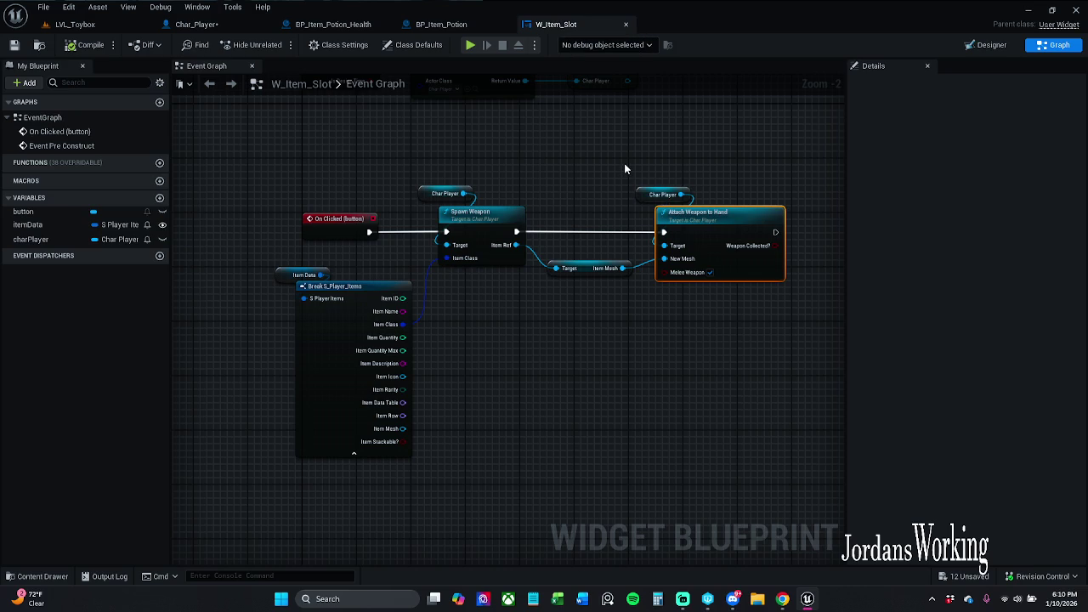
{"action": "left_click_drag", "start_coordinate": [557, 25], "coordinate": [332, 25]}
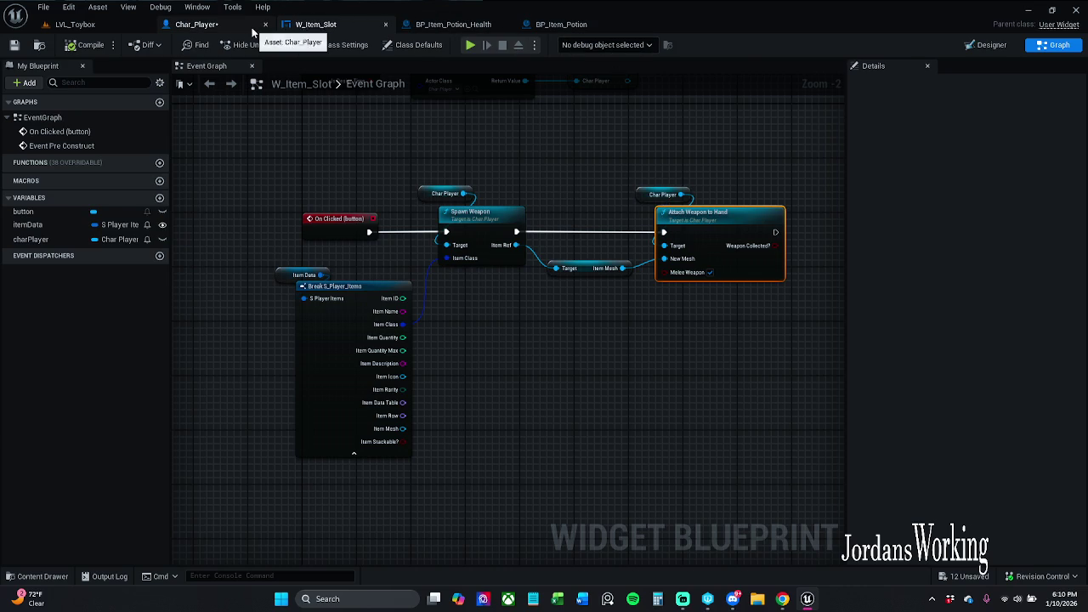
{"action": "left_click", "coordinate": [229, 25]}
{"action": "left_click_drag", "start_coordinate": [521, 263], "coordinate": [588, 283]}
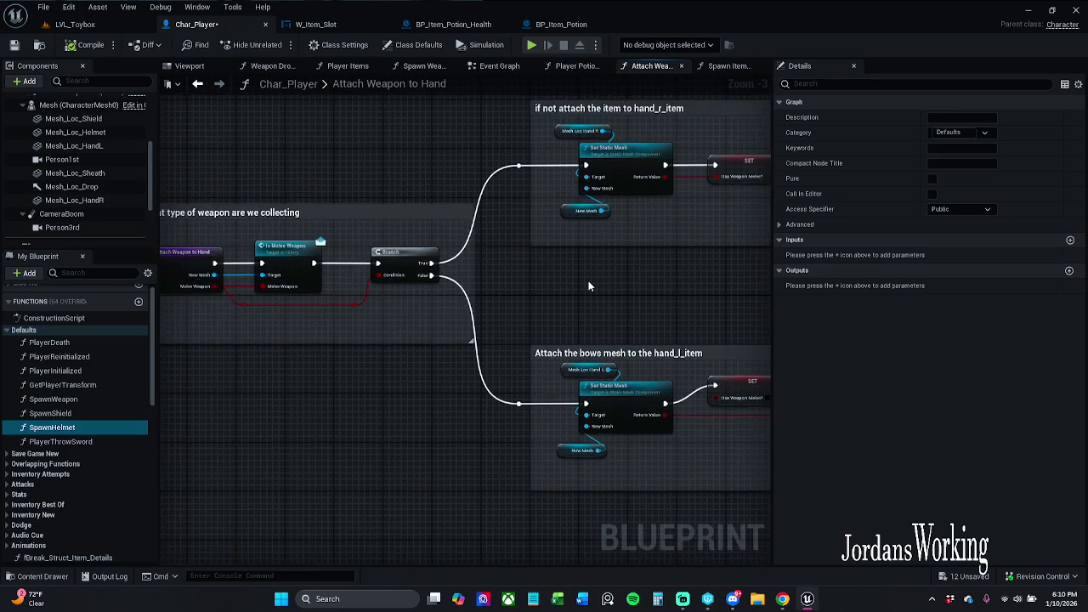
{"action": "scroll", "coordinate": [588, 283], "scroll_direction": "down", "scroll_amount": 1}
{"action": "scroll", "coordinate": [588, 283], "scroll_direction": "up", "scroll_amount": 1}
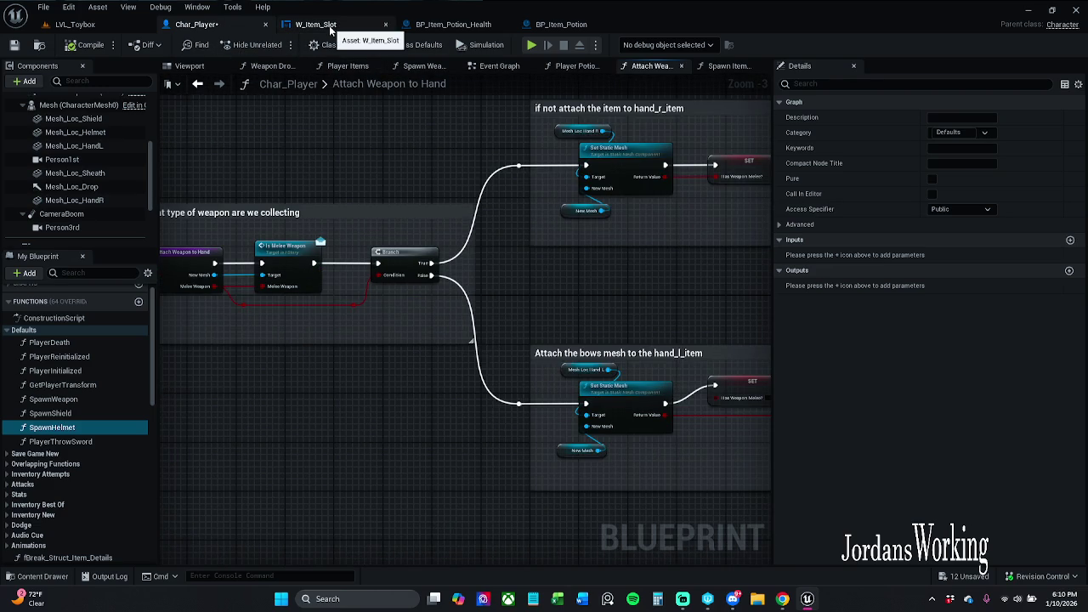
{"action": "left_click_drag", "start_coordinate": [366, 168], "coordinate": [381, 164]}
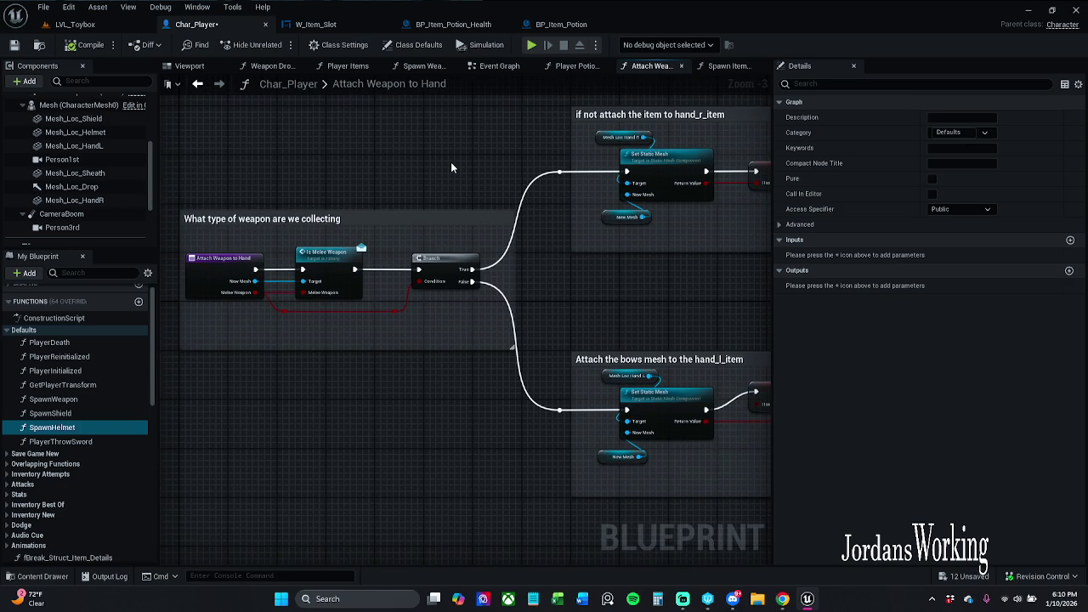
{"action": "left_click_drag", "start_coordinate": [452, 164], "coordinate": [238, 157]}
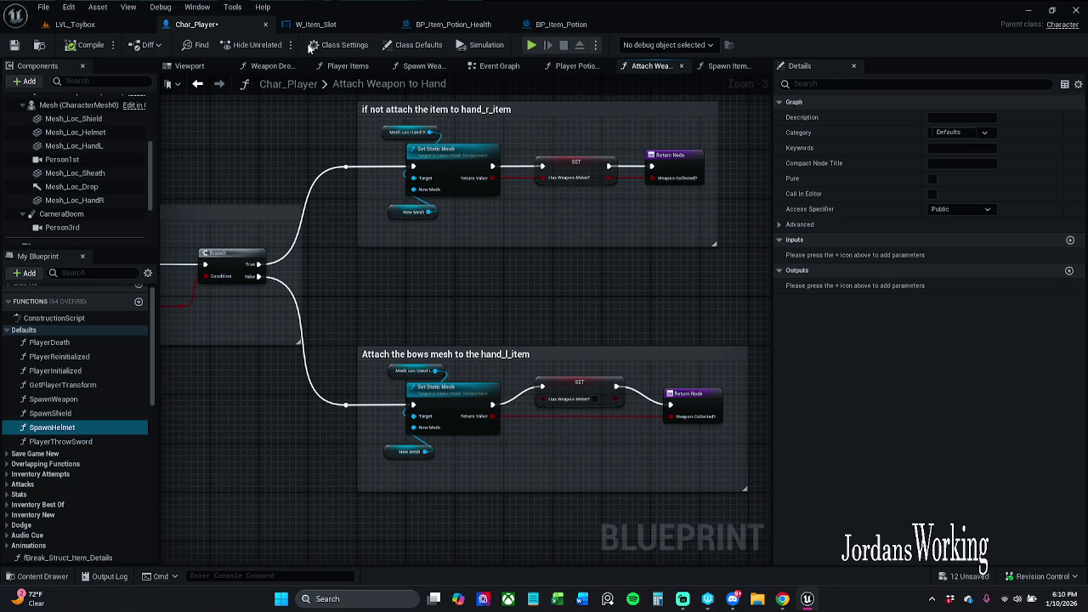
- Revisit Attach Weapon to Hand, Spawn Item In Hand and BP_Item_Potion_Health before returning to W_Item_Slot
{"action": "left_click", "coordinate": [332, 25]}
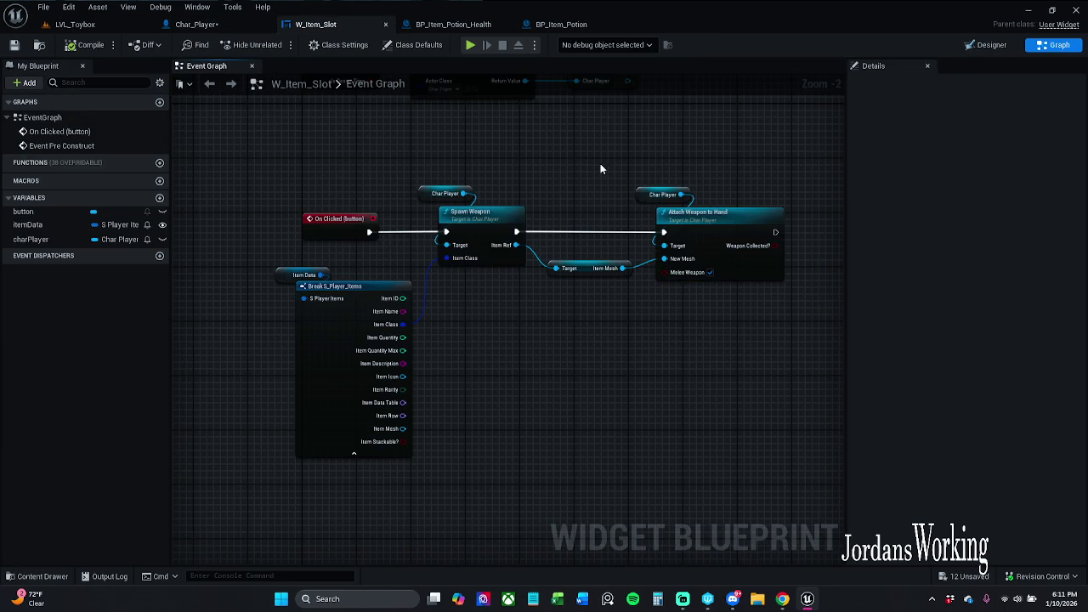
{"action": "double_click", "coordinate": [594, 211]}
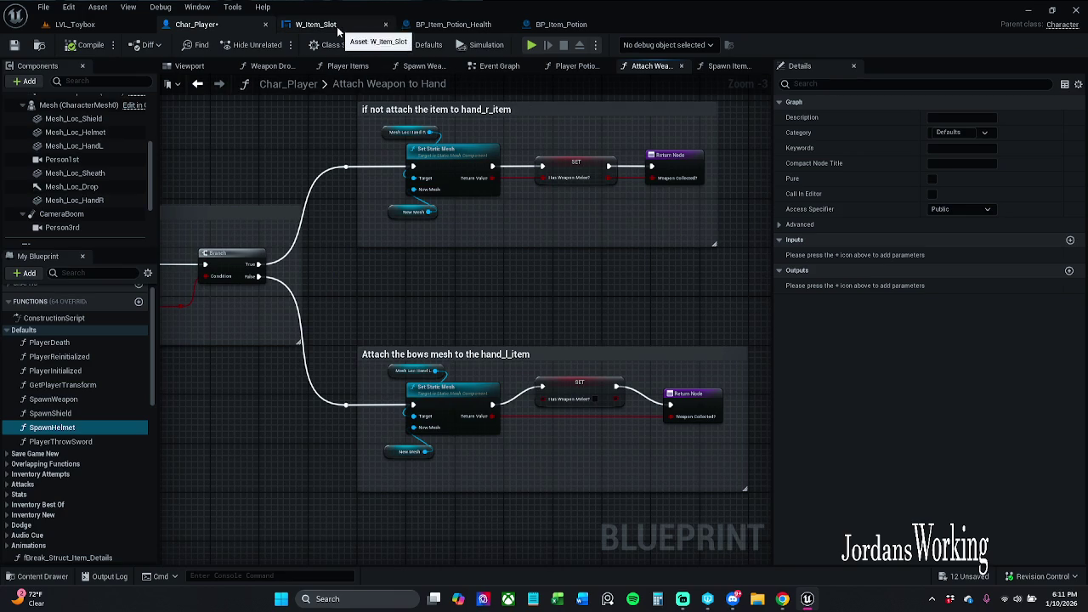
{"action": "left_click", "coordinate": [728, 65]}
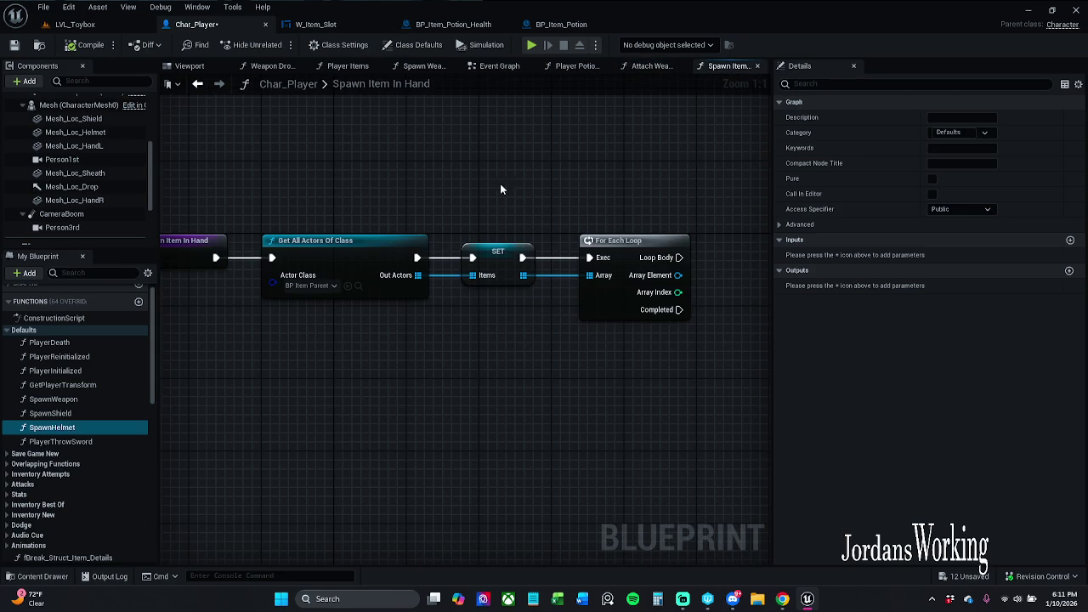
{"action": "left_click", "coordinate": [454, 25]}
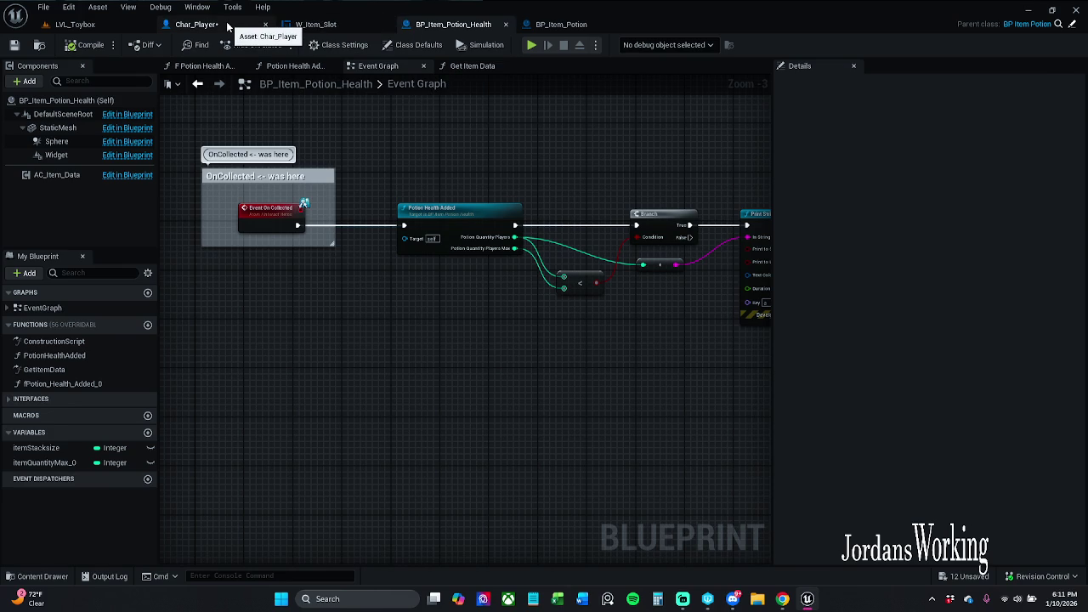
{"action": "left_click", "coordinate": [228, 28]}
{"action": "left_click", "coordinate": [315, 23]}
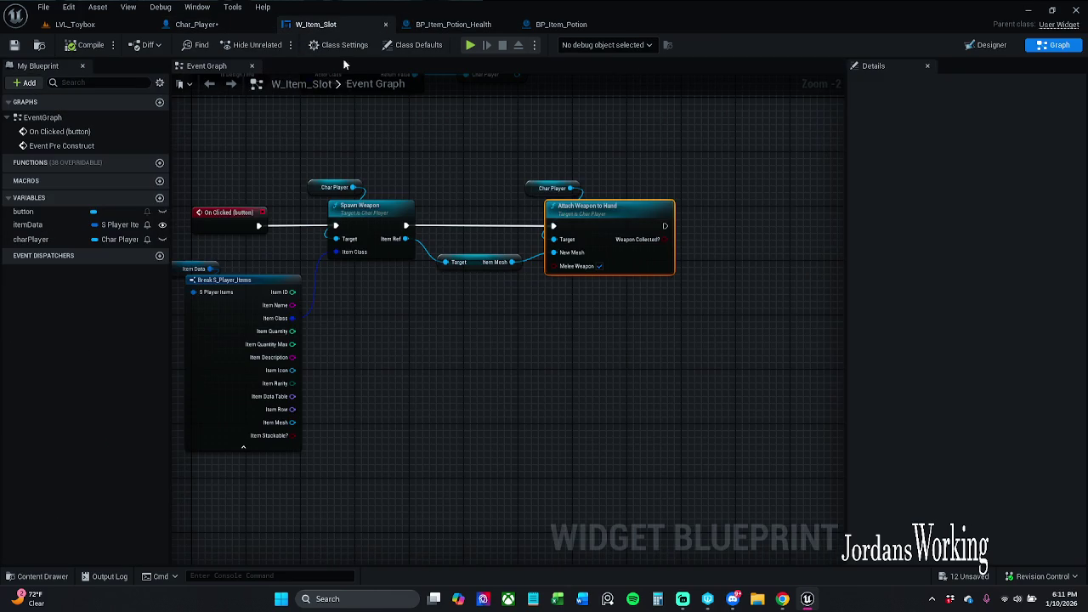
- Frame the On Clicked chain and cut the exec wire from Spawn Weapon into Attach Weapon to Hand
{"action": "left_click_drag", "start_coordinate": [331, 115], "coordinate": [382, 255]}
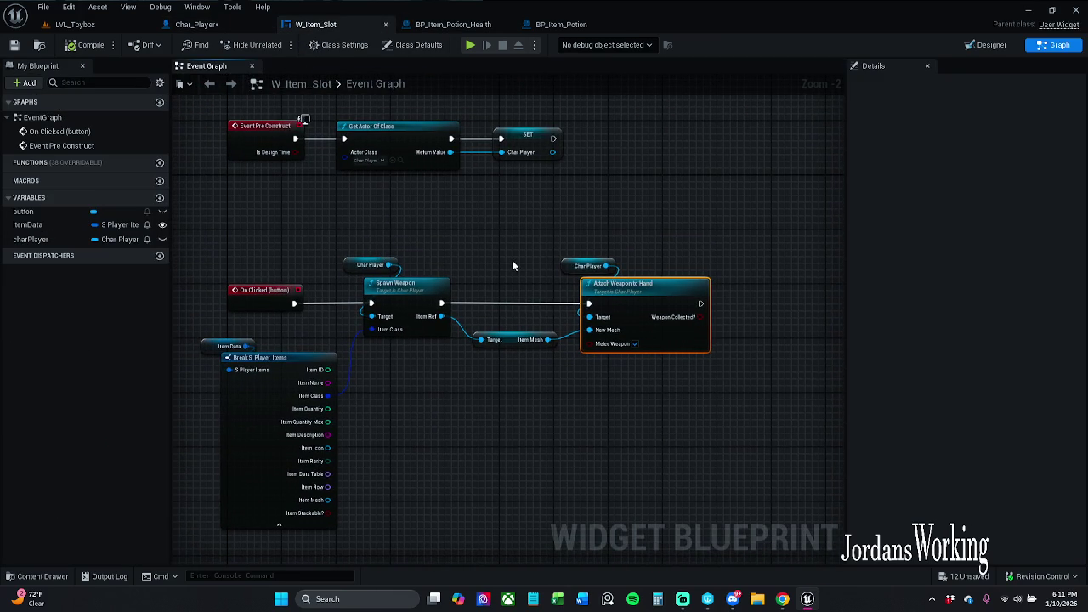
{"action": "left_click_drag", "start_coordinate": [512, 266], "coordinate": [498, 200]}
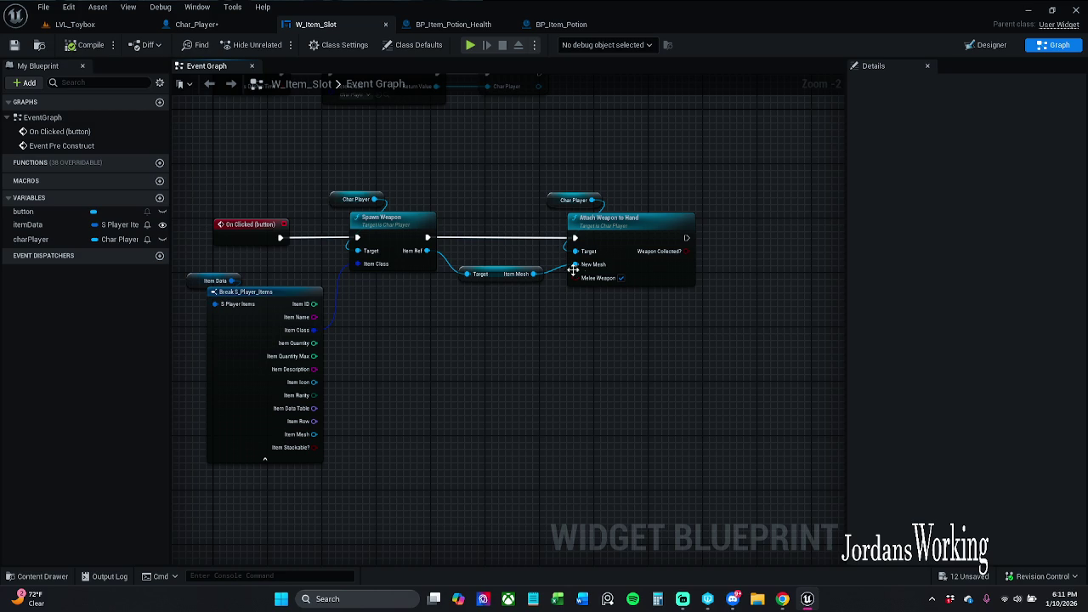
{"action": "left_click_drag", "start_coordinate": [616, 329], "coordinate": [550, 332]}
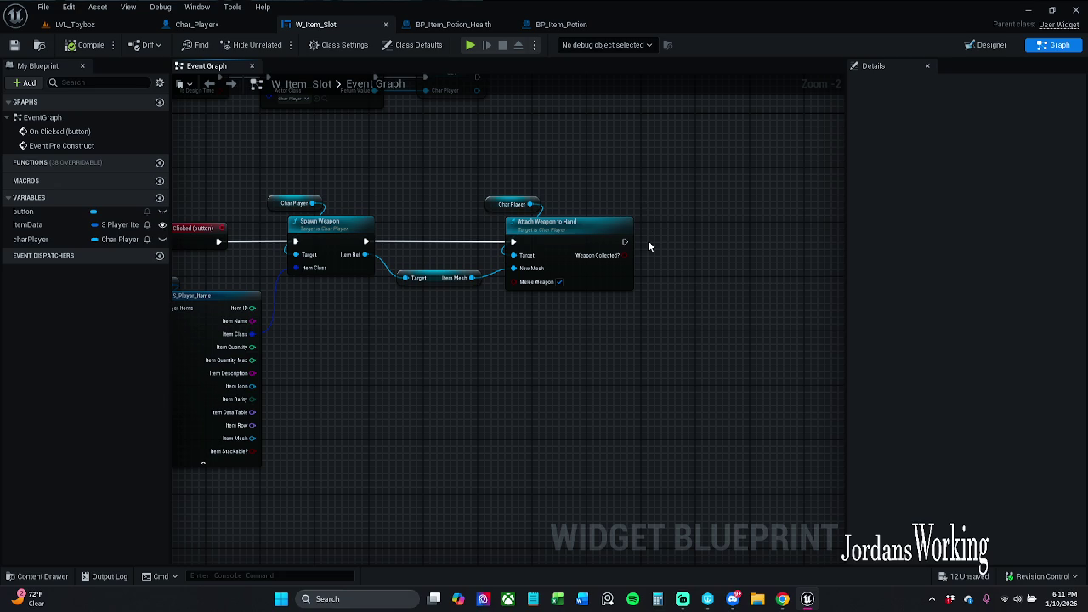
{"action": "left_click_drag", "start_coordinate": [643, 213], "coordinate": [700, 201]}
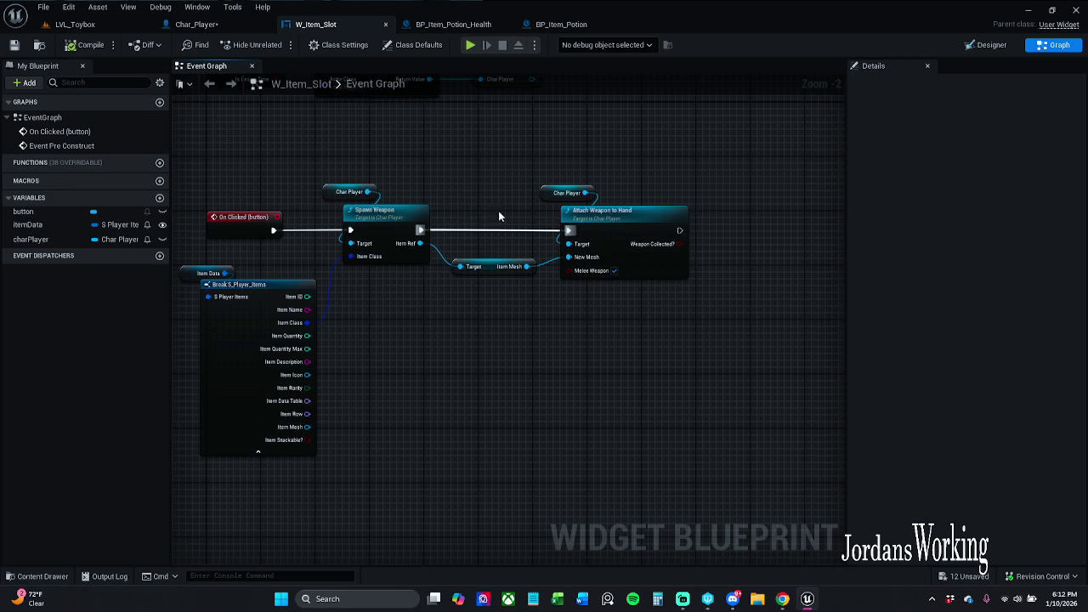
{"action": "key", "text": "ctrl+z"}
- Compile W_Item_Slot, switch to LVL_Toybox and start a play session
{"action": "left_click", "coordinate": [100, 48]}
{"action": "left_click", "coordinate": [75, 24]}
{"action": "left_click", "coordinate": [280, 44]}
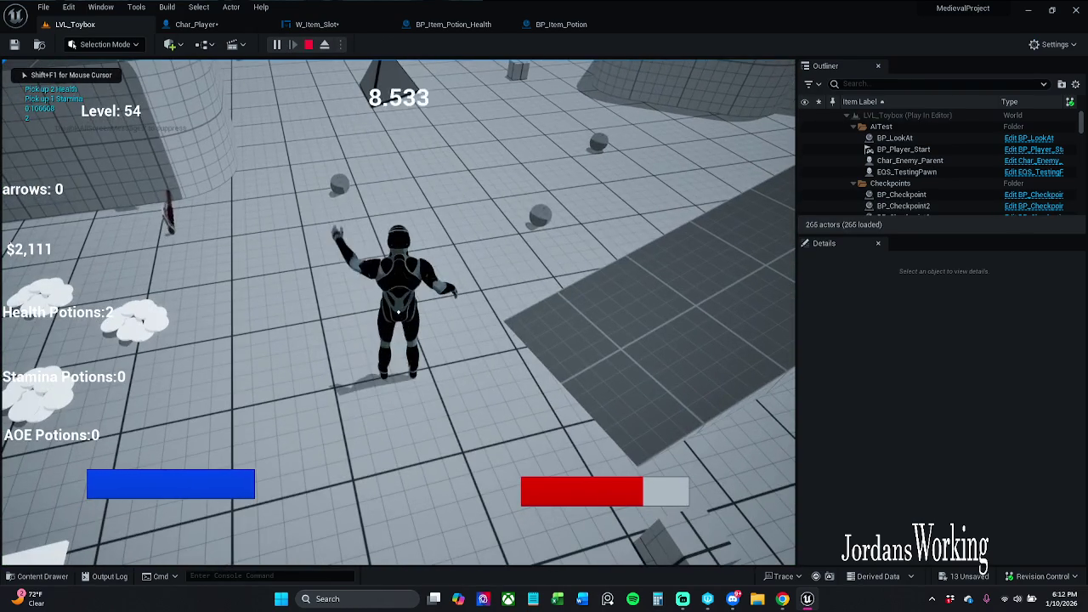
- Check the in-game inventory, resume play, and pick up the sword
{"action": "key", "text": "i"}
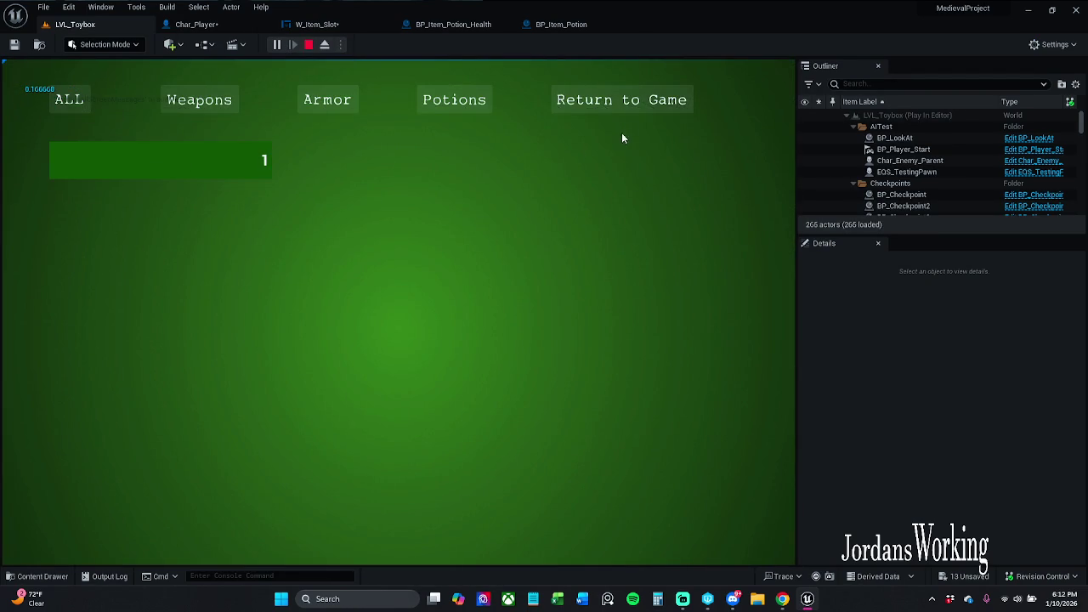
{"action": "left_click", "coordinate": [621, 100]}
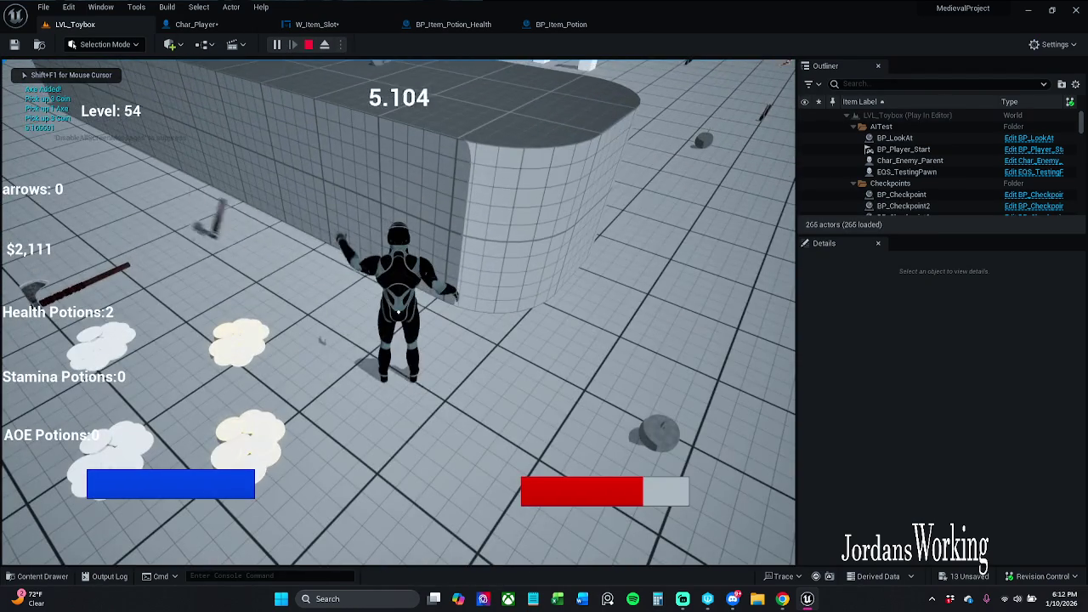
{"action": "key", "text": "w"}
{"action": "key", "text": "e"}
{"action": "key", "text": "e"}
{"action": "key", "text": "w"}
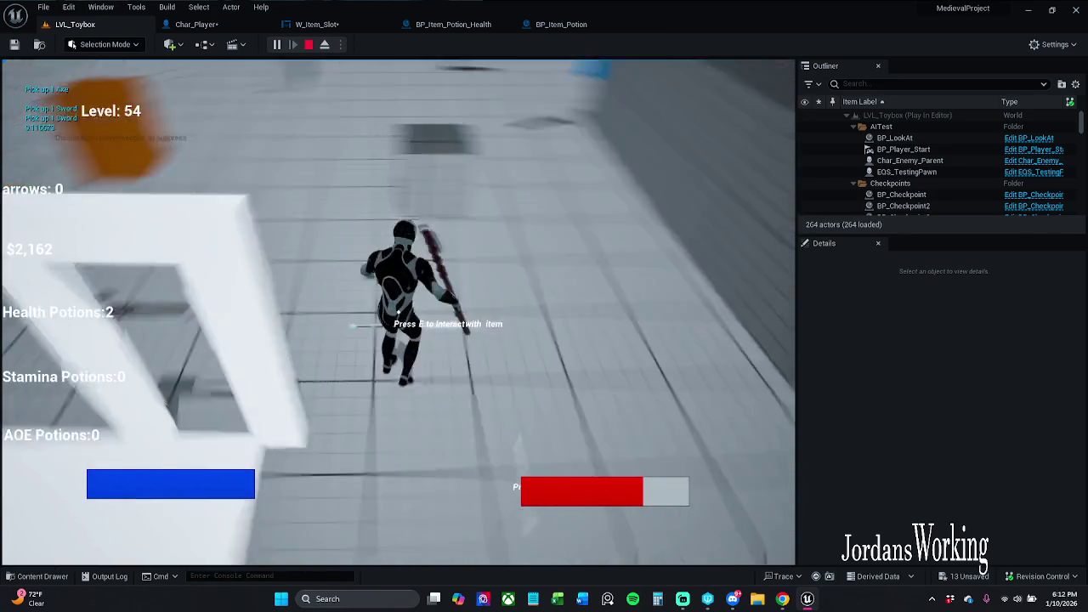
- Recheck the inventory (Axe 3, unnamed item 1), pick up another weapon, and end play with Esc
{"action": "key", "text": "i"}
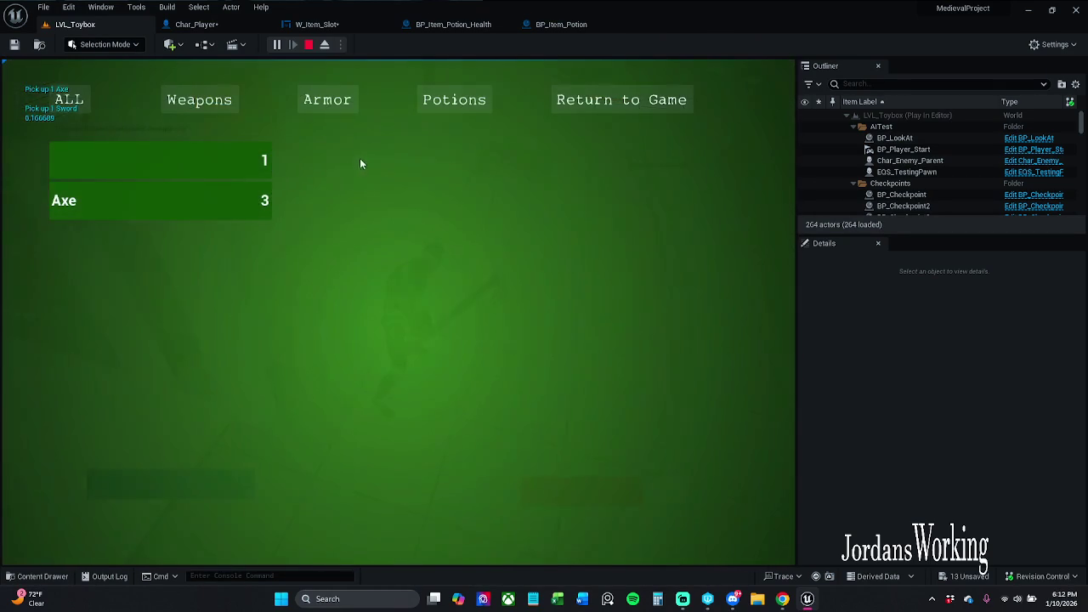
{"action": "left_click", "coordinate": [602, 109]}
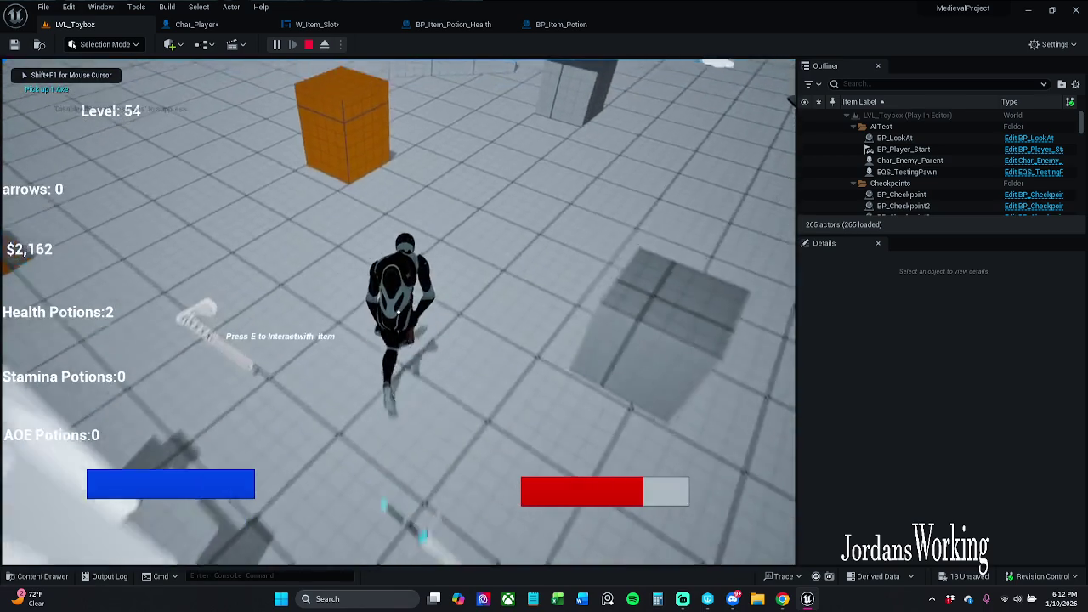
{"action": "key", "text": "shift+F1"}
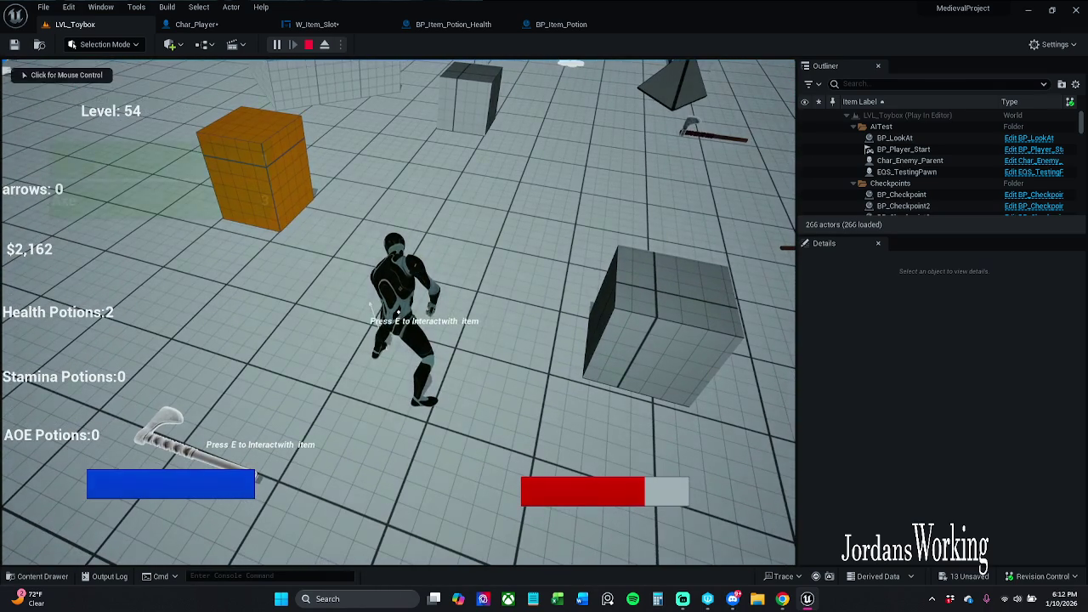
{"action": "key", "text": "i"}
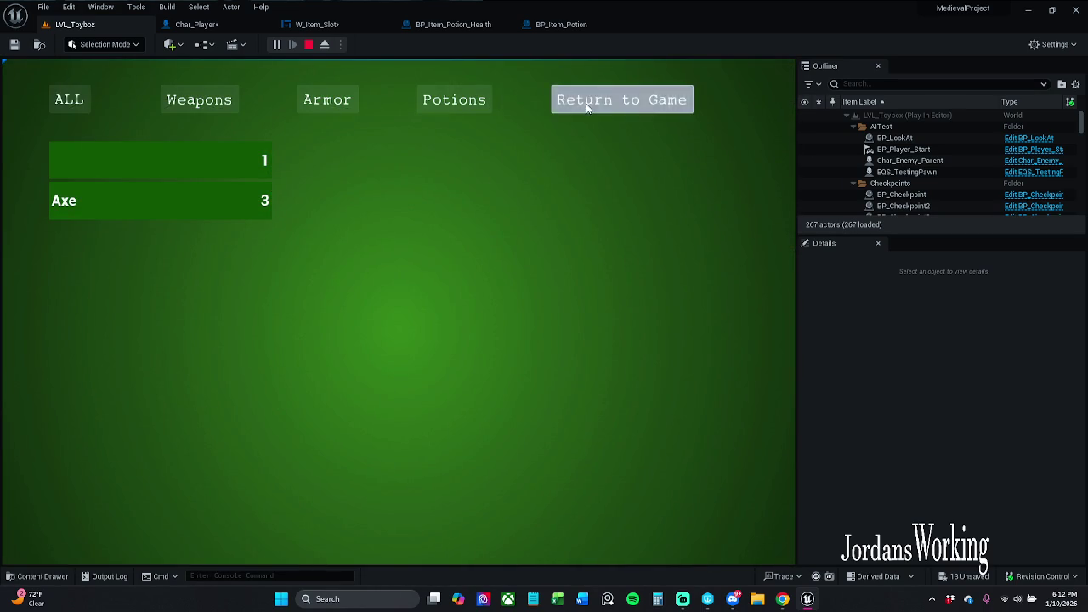
{"action": "left_click", "coordinate": [586, 103]}
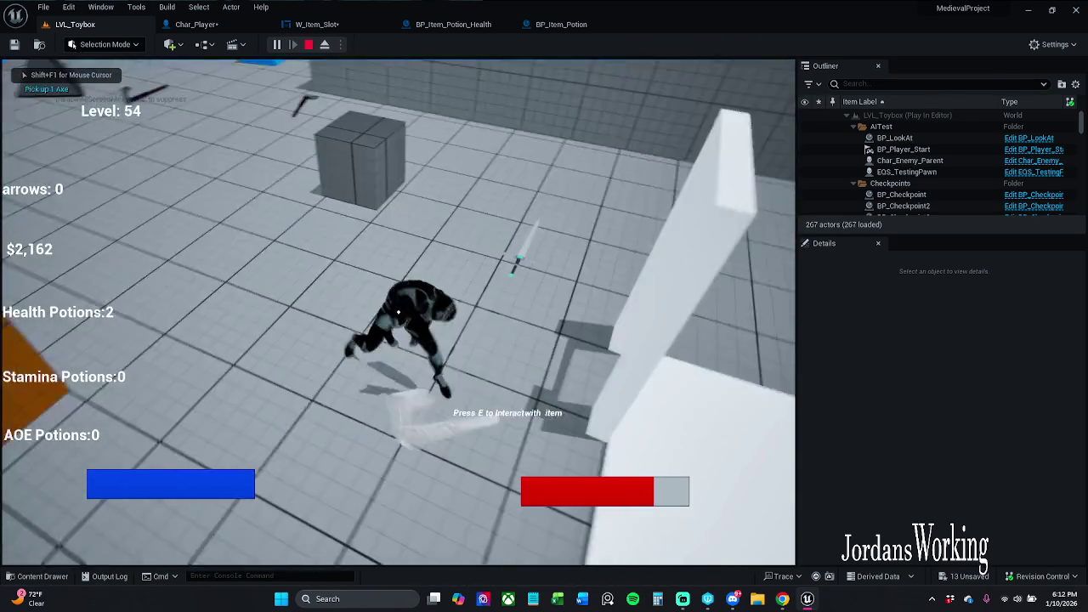
{"action": "key", "text": "e"}
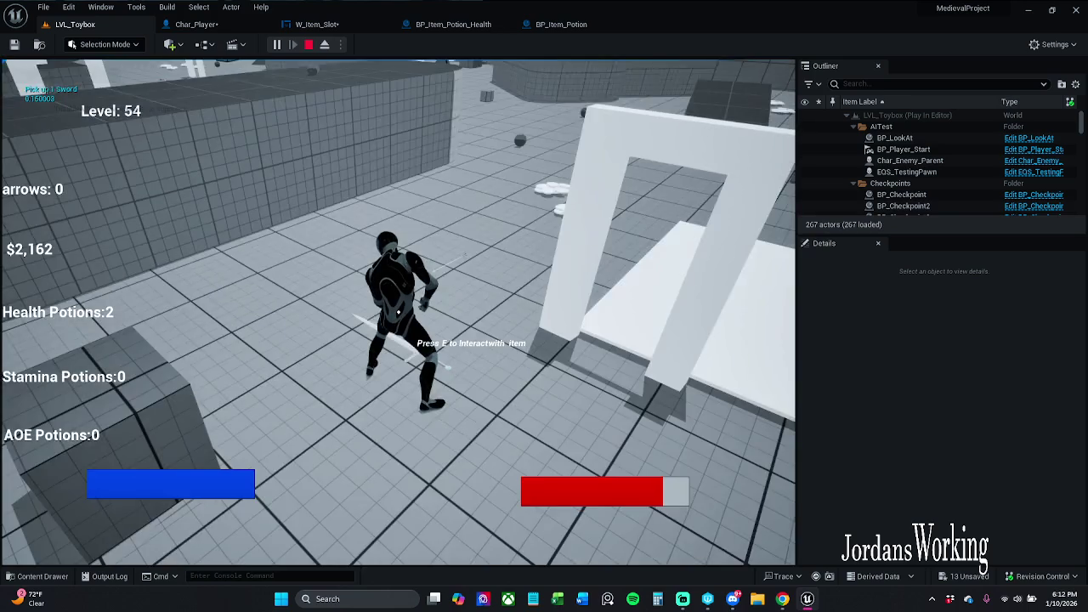
{"action": "key", "text": "Escape"}
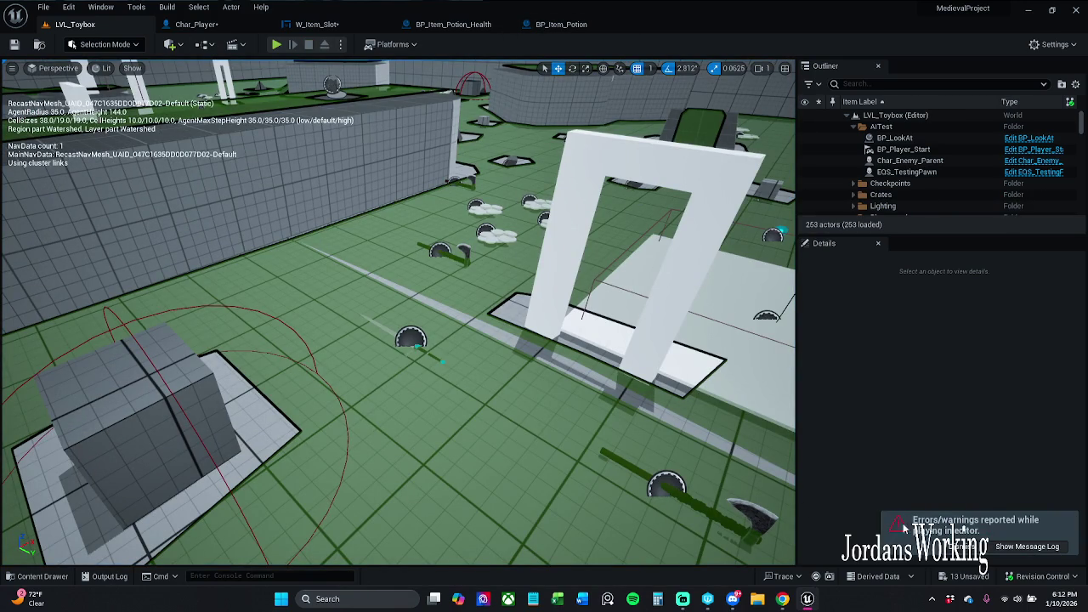
- Rewire Spawn Weapon into Attach Weapon to Hand in W_Item_Slot and save the widget
{"action": "left_click", "coordinate": [454, 24]}
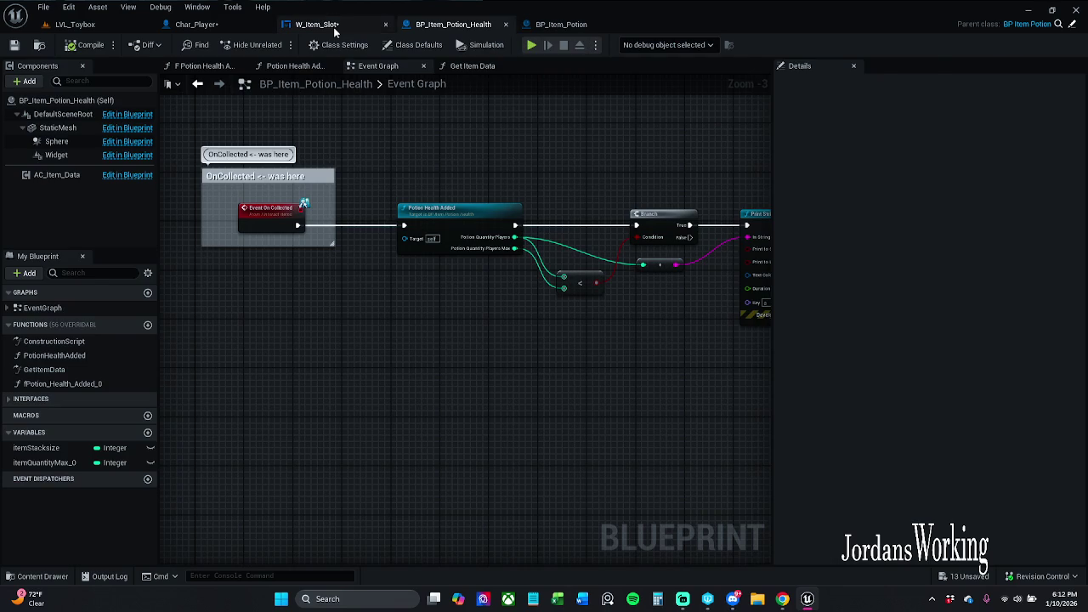
{"action": "left_click", "coordinate": [319, 24]}
{"action": "left_click_drag", "start_coordinate": [420, 230], "coordinate": [568, 230]}
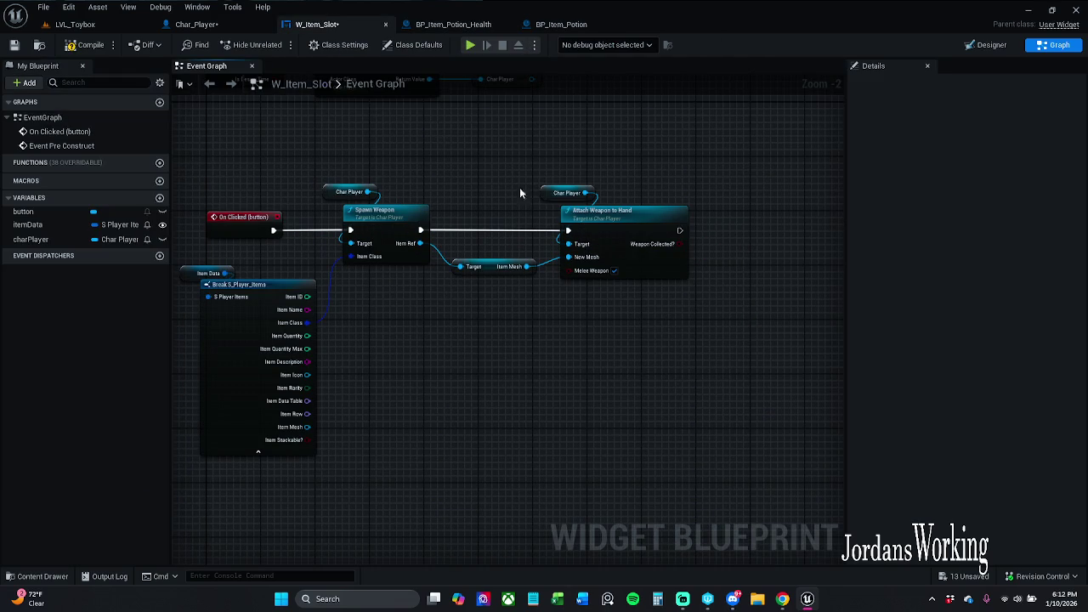
{"action": "left_click", "coordinate": [14, 46]}
- Show the Content Drawer at the Inventory folder and close the Char_Player tab with Ctrl+W
{"action": "mouse_move", "coordinate": [519, 152]}
{"action": "left_mouse_down"}
{"action": "mouse_move", "coordinate": [472, 172]}
{"action": "mouse_move", "coordinate": [529, 160]}
{"action": "left_mouse_up"}
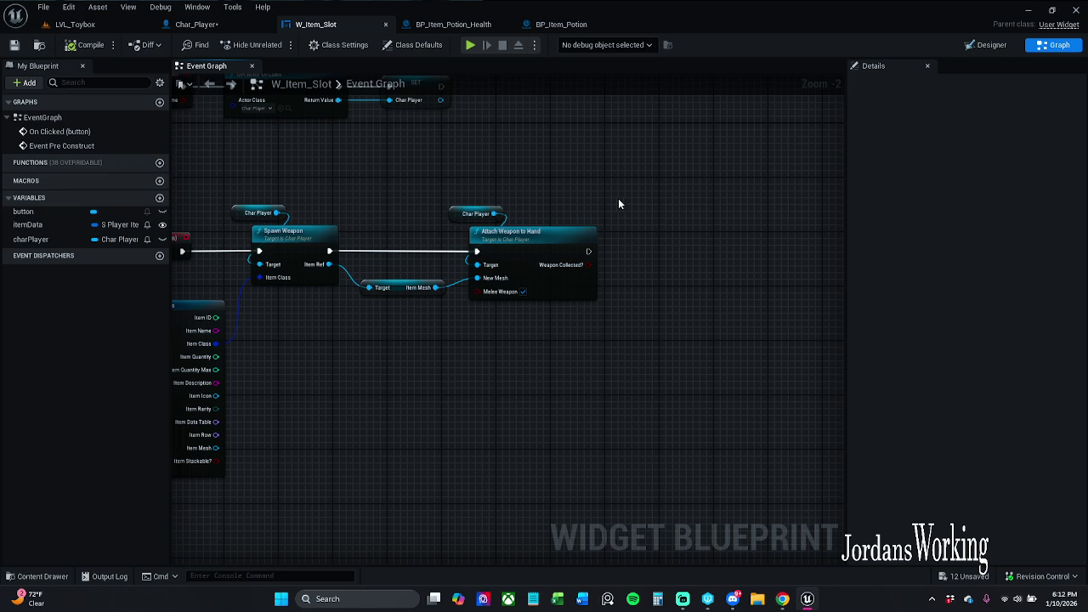
{"action": "left_click_drag", "start_coordinate": [633, 201], "coordinate": [580, 192]}
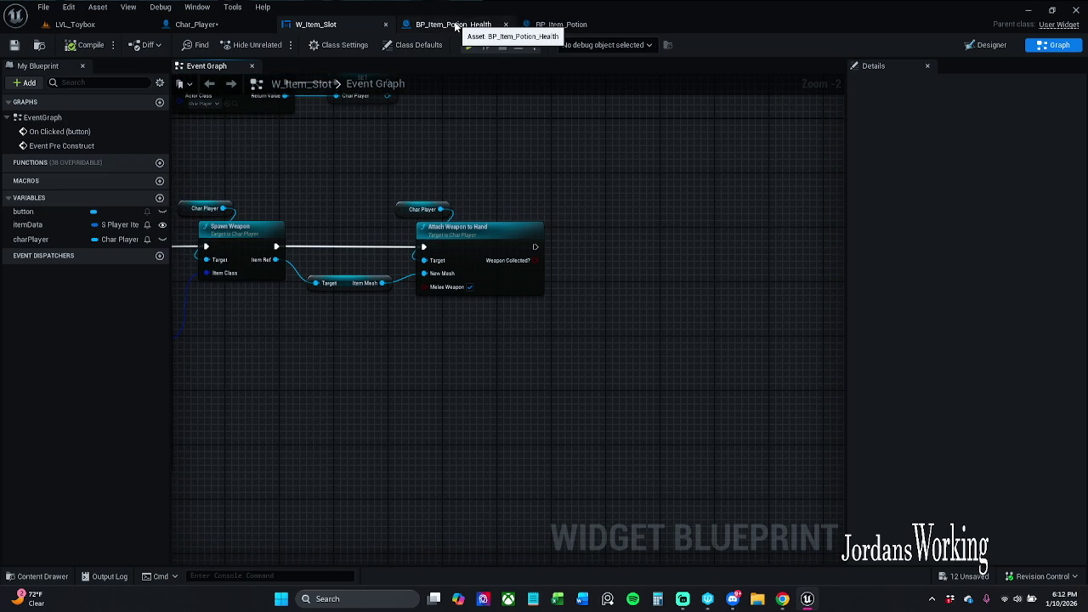
{"action": "left_click", "coordinate": [232, 28]}
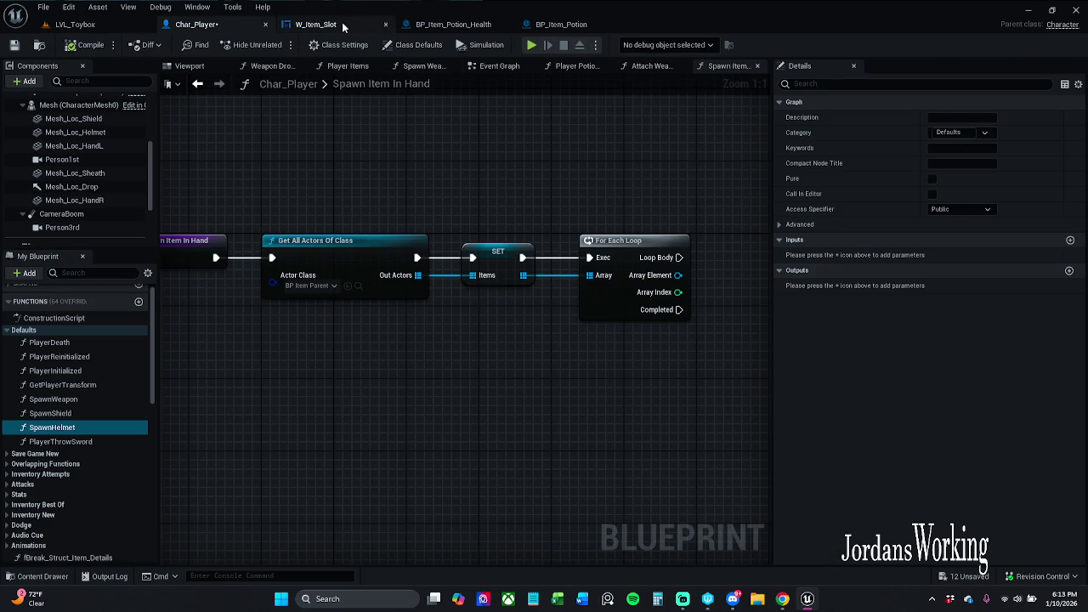
{"action": "left_click", "coordinate": [38, 577]}
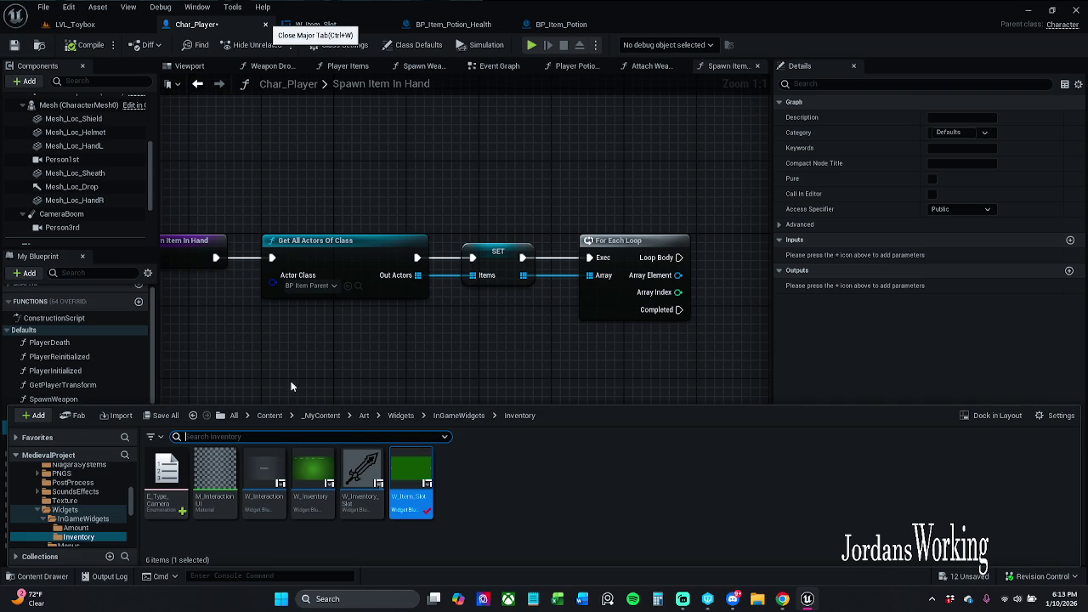
{"action": "key", "text": "ctrl+w"}
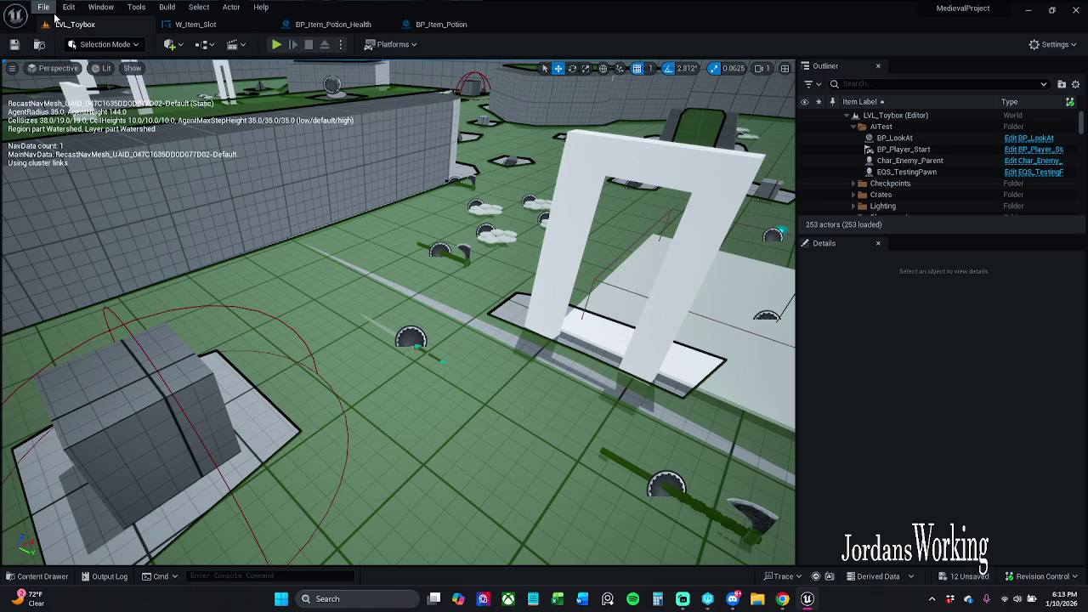
- Save all modified assets, checking out the potion assets so they can be saved
{"action": "left_click", "coordinate": [42, 8]}
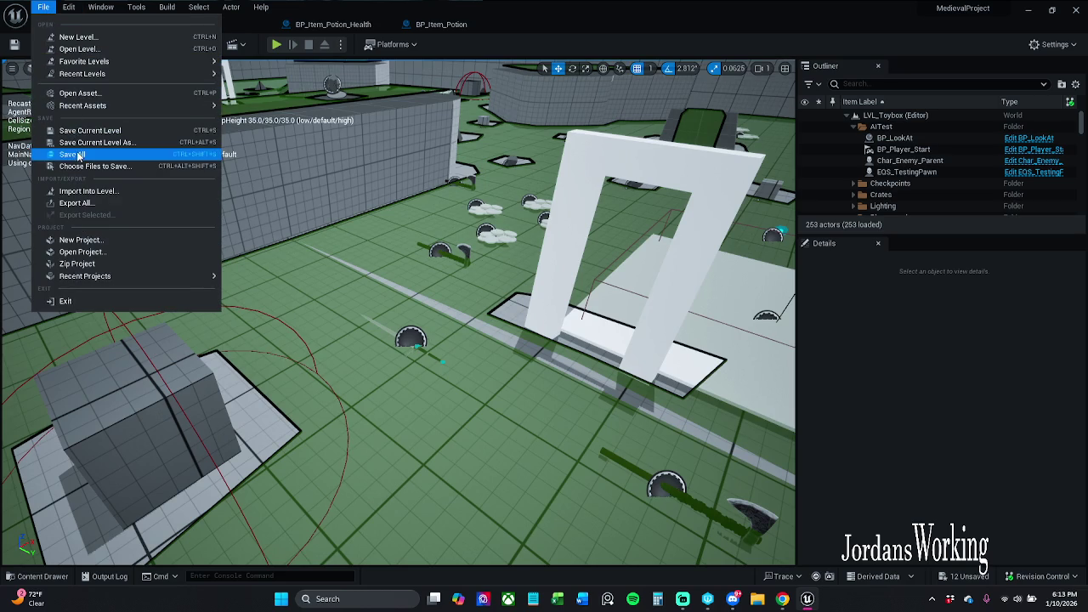
{"action": "left_click", "coordinate": [78, 155]}
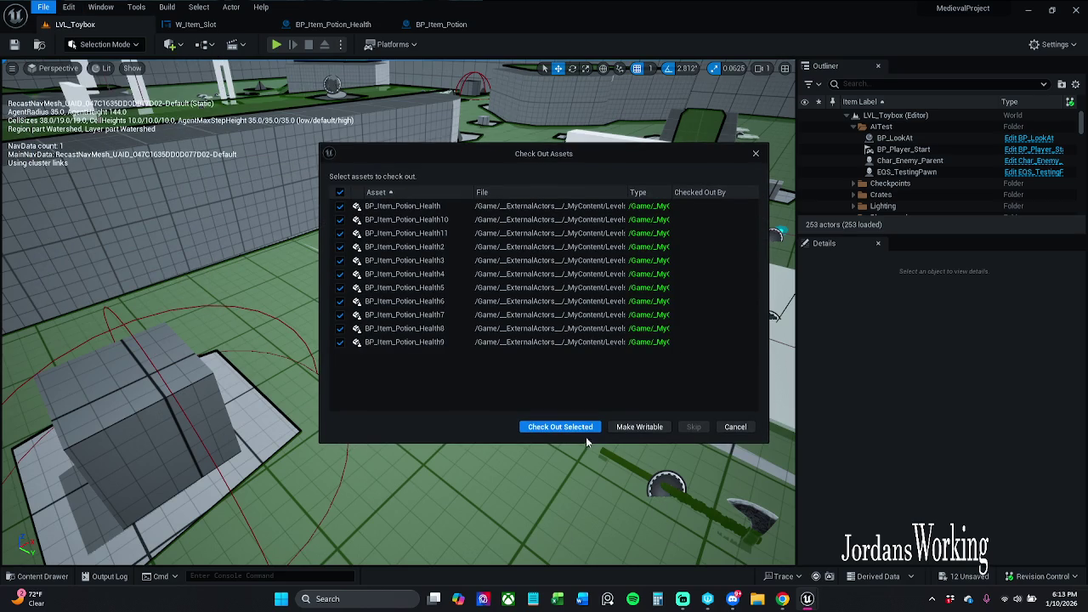
{"action": "left_click", "coordinate": [583, 427]}
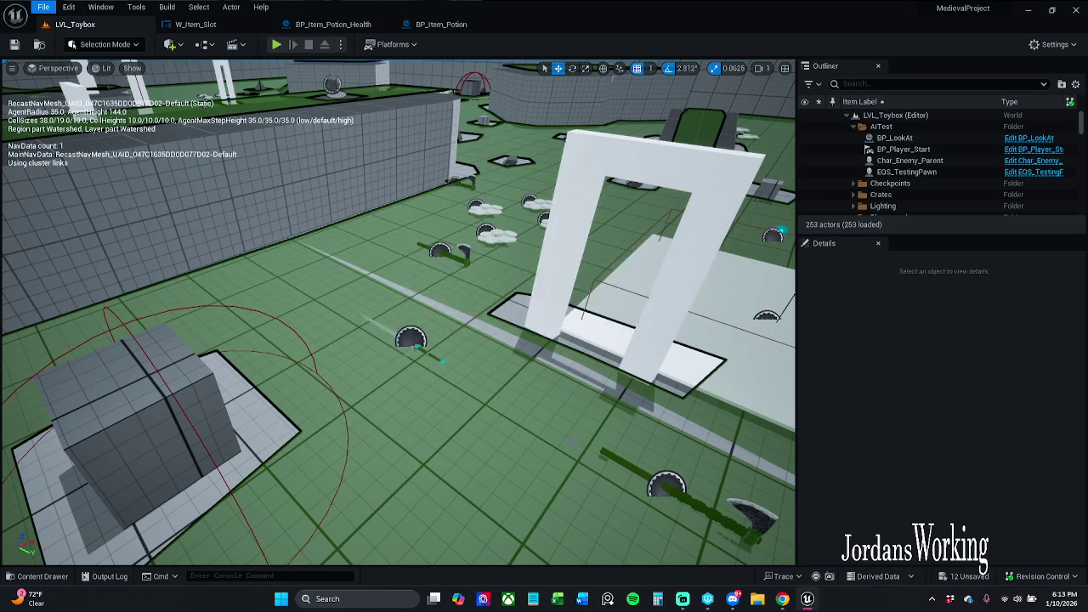
- Open the PC_Story blueprint from _MyContent > Blueprints > PlayerControllers in the Content Drawer
{"action": "left_click", "coordinate": [50, 578]}
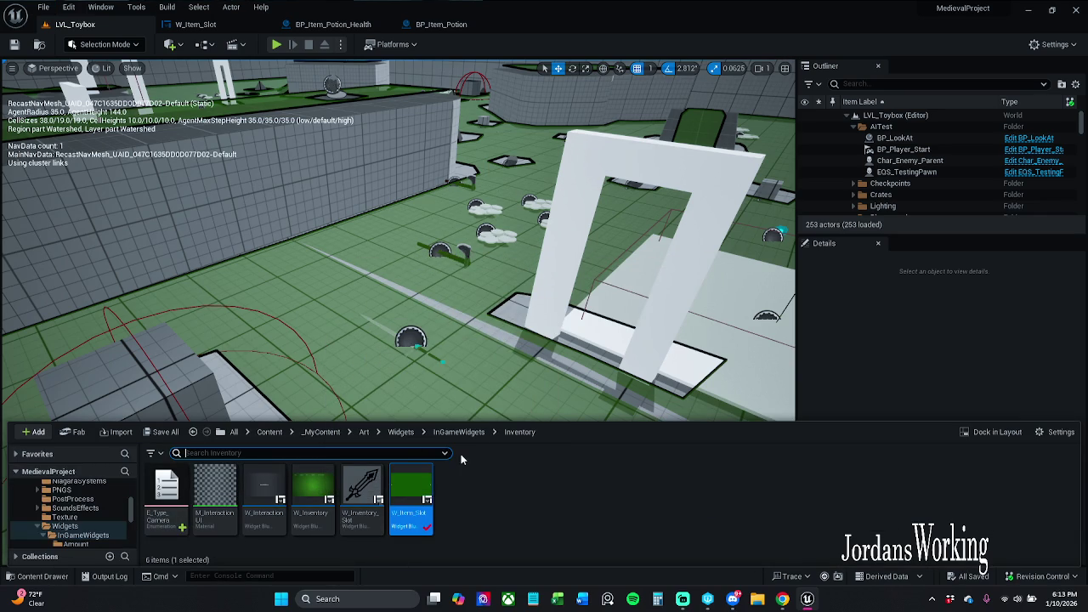
{"action": "left_click", "coordinate": [321, 431]}
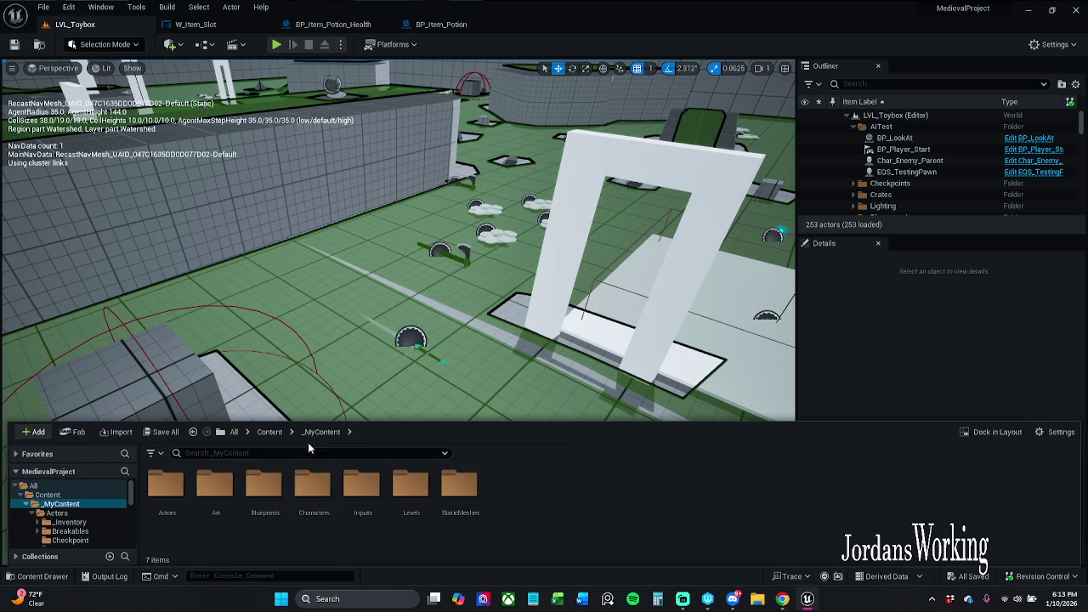
{"action": "double_click", "coordinate": [289, 505]}
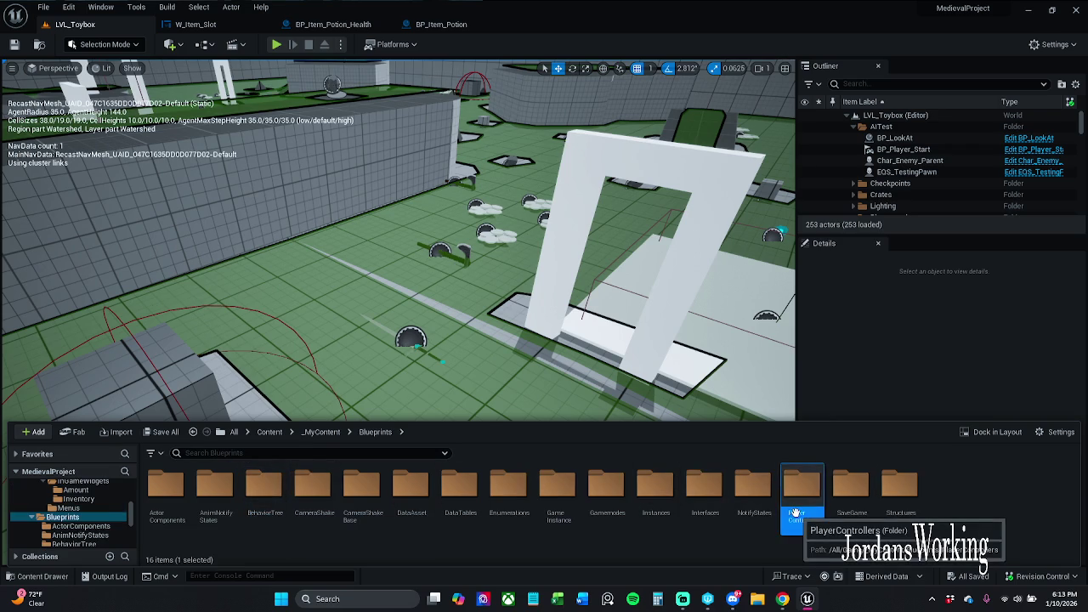
{"action": "double_click", "coordinate": [802, 491]}
{"action": "double_click", "coordinate": [213, 497]}
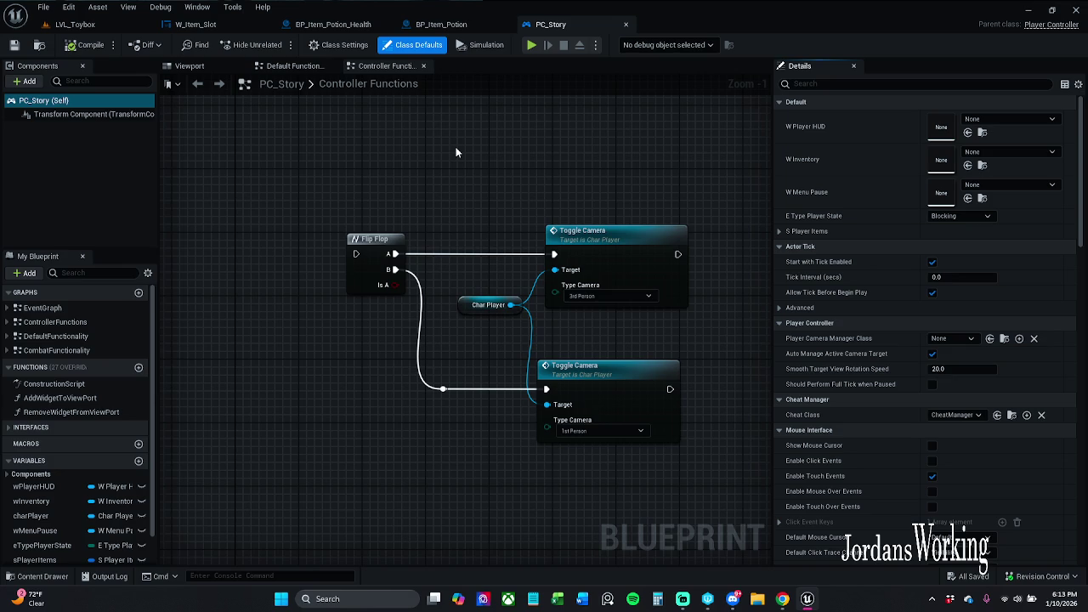
- Wrap the flip-flop camera toggle nodes in a comment titled 'Not Working'
{"action": "scroll", "coordinate": [451, 151], "scroll_direction": "down", "scroll_amount": 7}
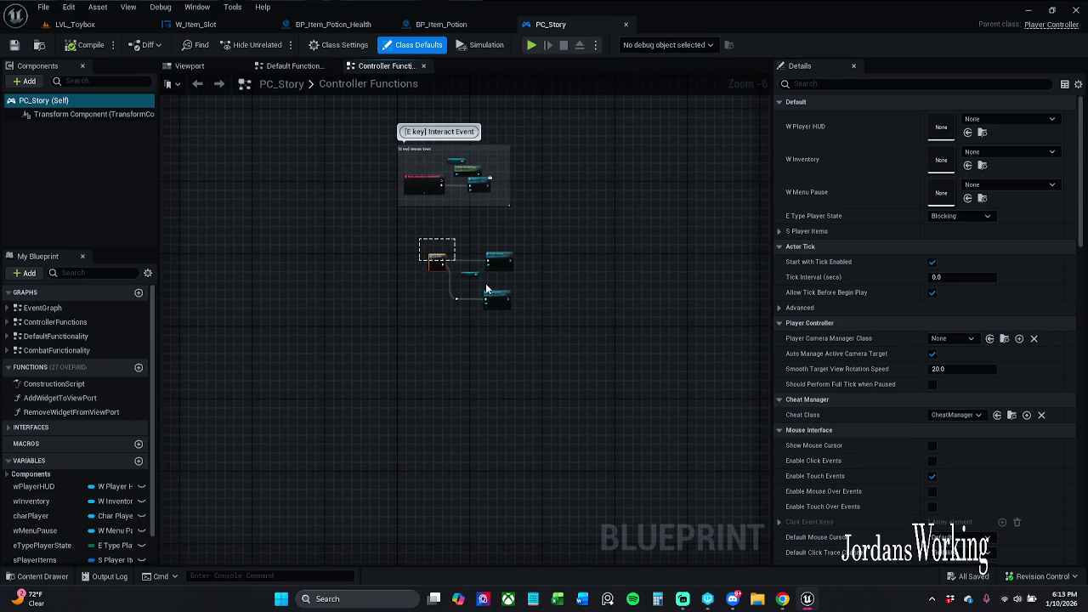
{"action": "left_click", "coordinate": [620, 385]}
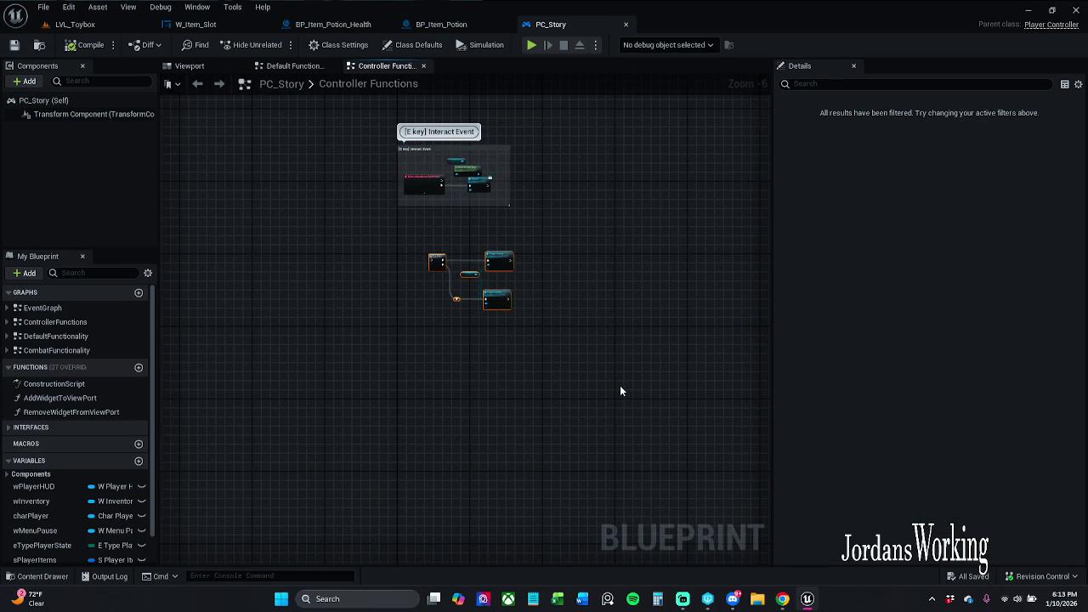
{"action": "key", "text": "c"}
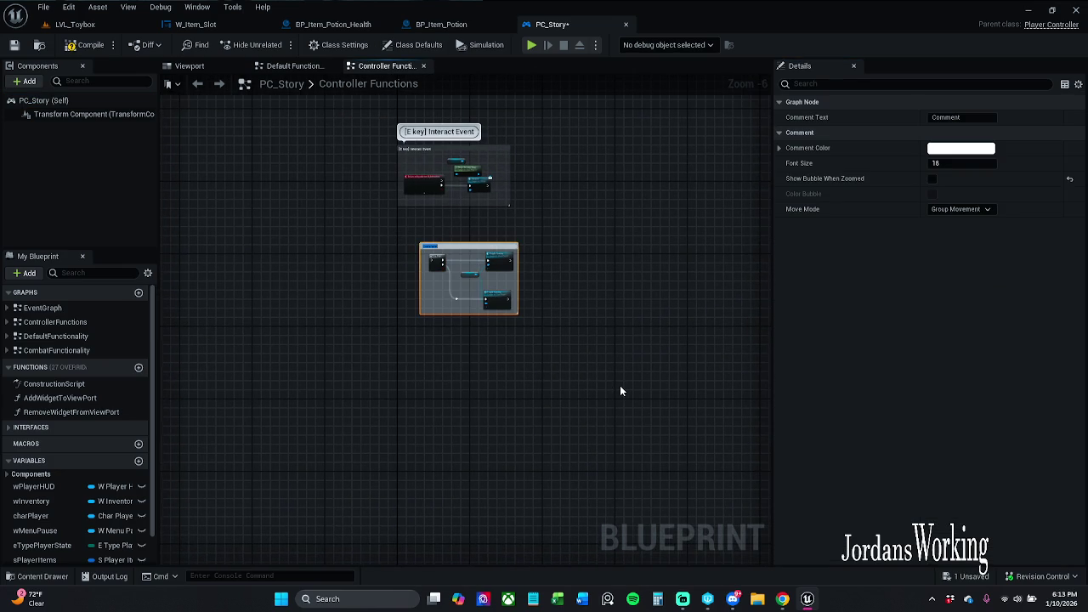
{"action": "key", "text": "BackSpace"}
{"action": "type", "text": "Not Working"}
{"action": "key", "text": "Return"}
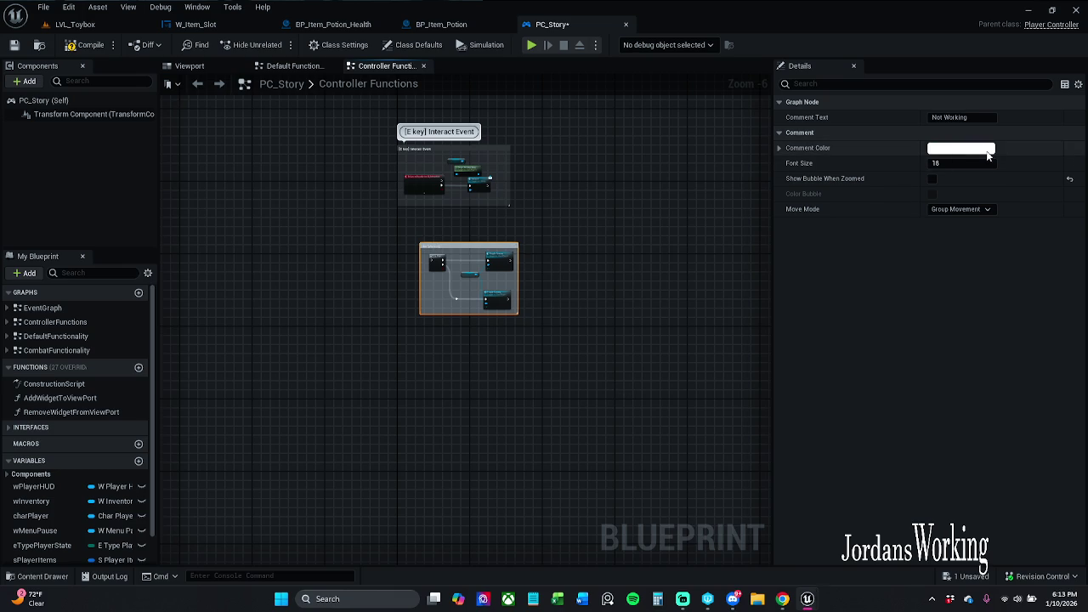
- Colour the Not Working comment dark red, shift it down-left, and save PC_Story
{"action": "left_click", "coordinate": [969, 149]}
{"action": "left_click_drag", "start_coordinate": [882, 239], "coordinate": [880, 197]}
{"action": "left_click_drag", "start_coordinate": [900, 234], "coordinate": [901, 269]}
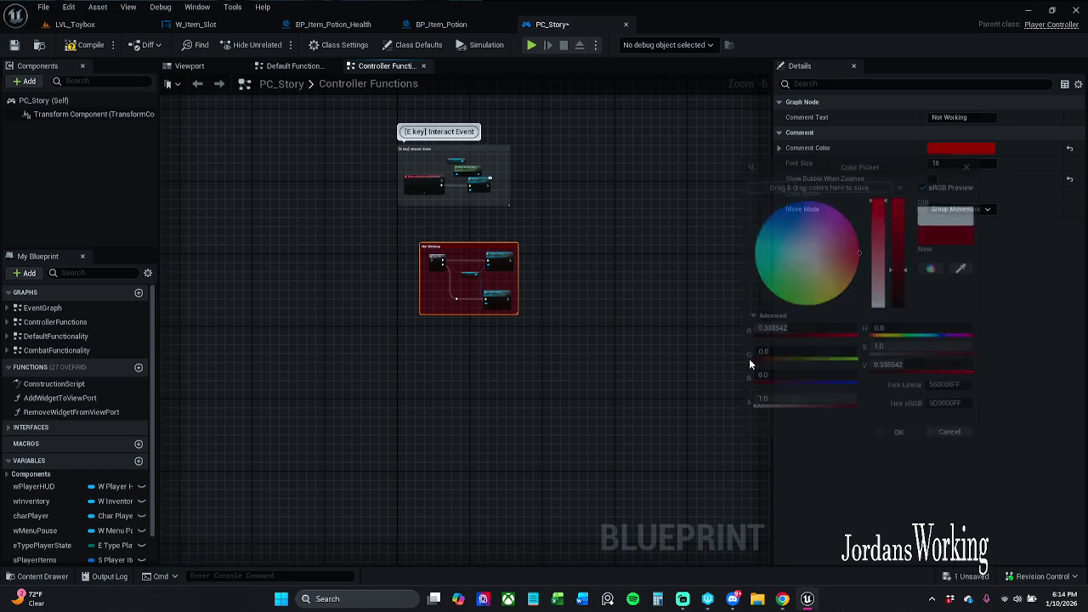
{"action": "left_click", "coordinate": [631, 273]}
{"action": "left_click_drag", "start_coordinate": [466, 247], "coordinate": [443, 263]}
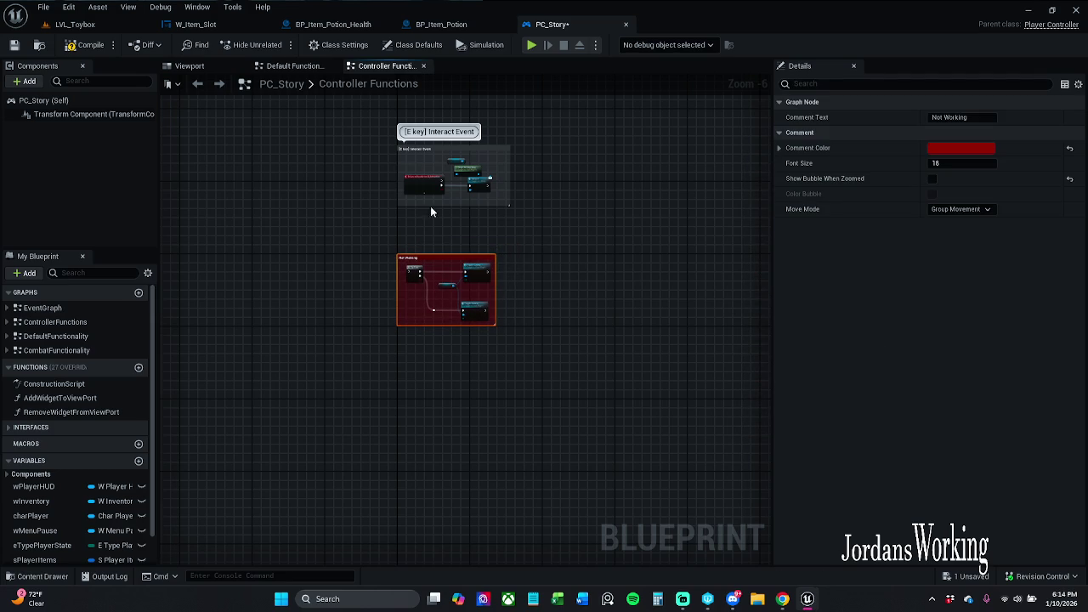
{"action": "left_click", "coordinate": [14, 45]}
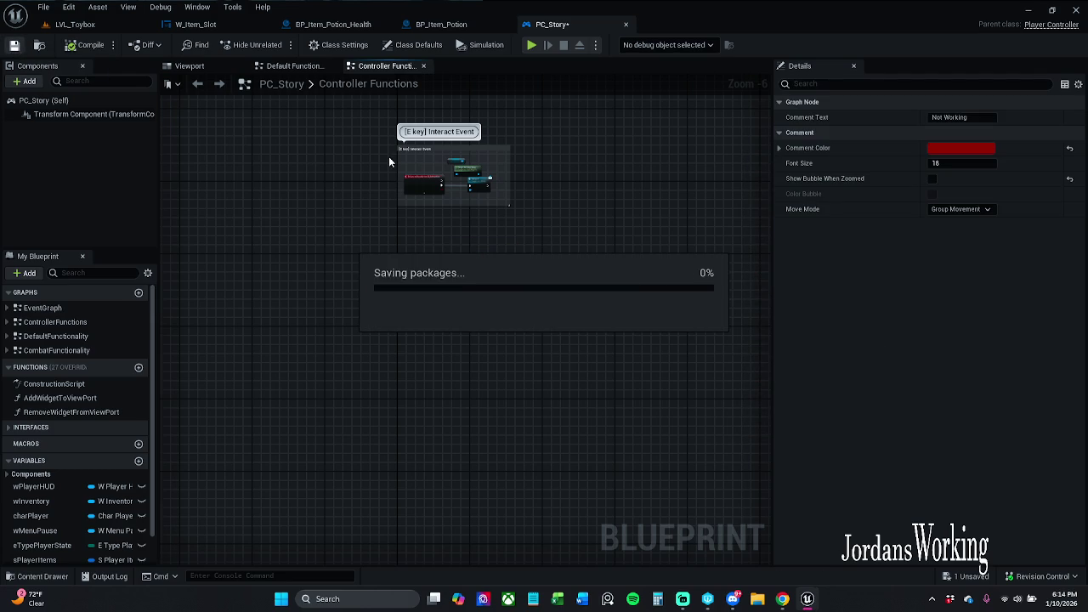
- Pan across the Controller Functions graph to the IA_Item_Drop and Weapon Drop nodes, then open Player Items
{"action": "scroll", "coordinate": [571, 201], "scroll_direction": "down", "scroll_amount": 6}
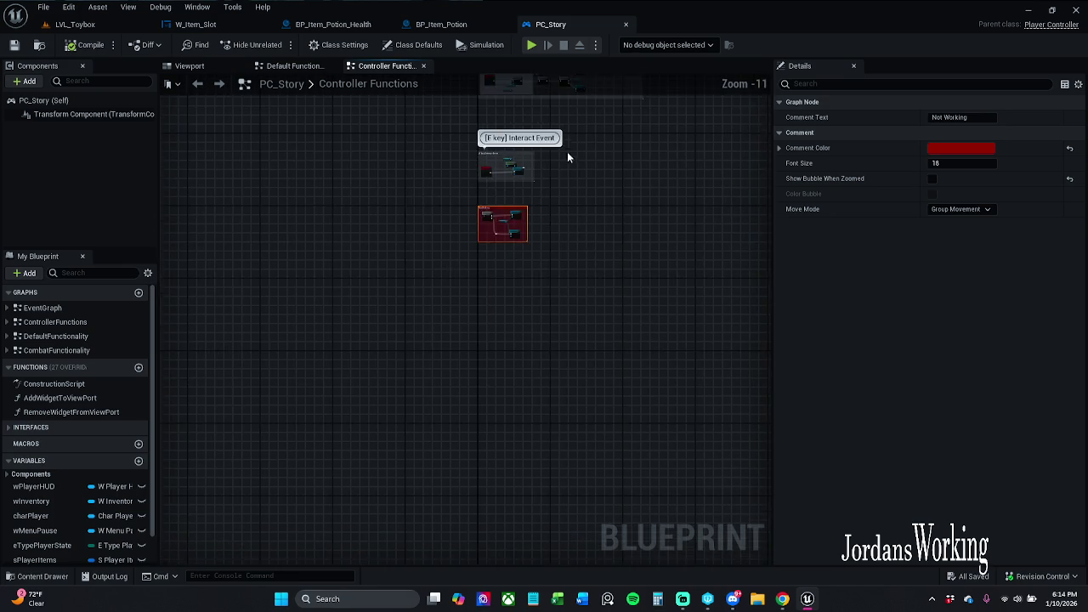
{"action": "left_click_drag", "start_coordinate": [562, 128], "coordinate": [567, 283]}
{"action": "left_click_drag", "start_coordinate": [637, 237], "coordinate": [453, 368]}
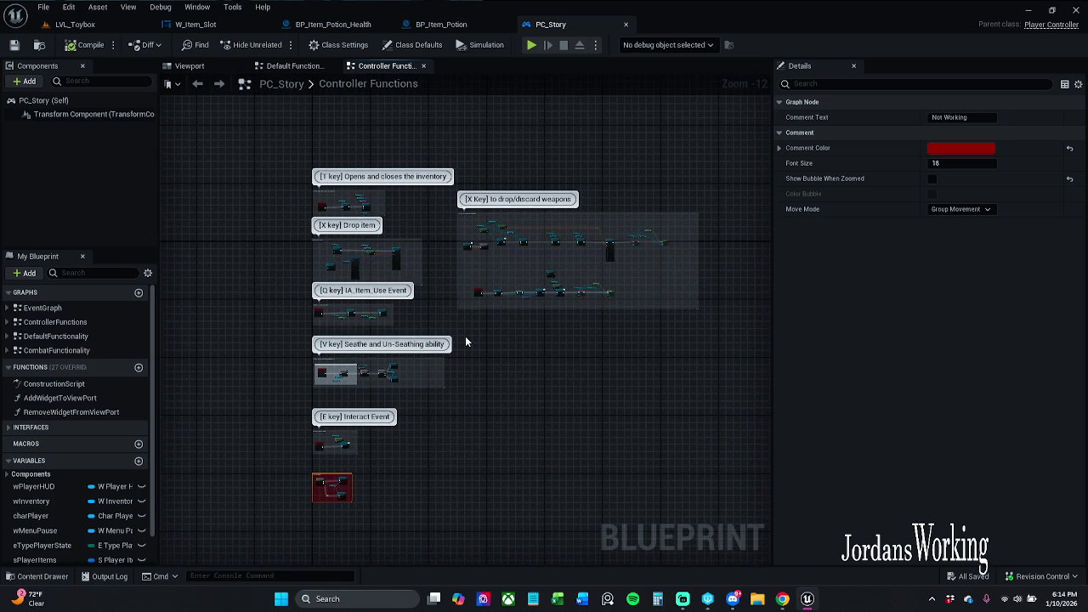
{"action": "scroll", "coordinate": [484, 305], "scroll_direction": "up", "scroll_amount": 12}
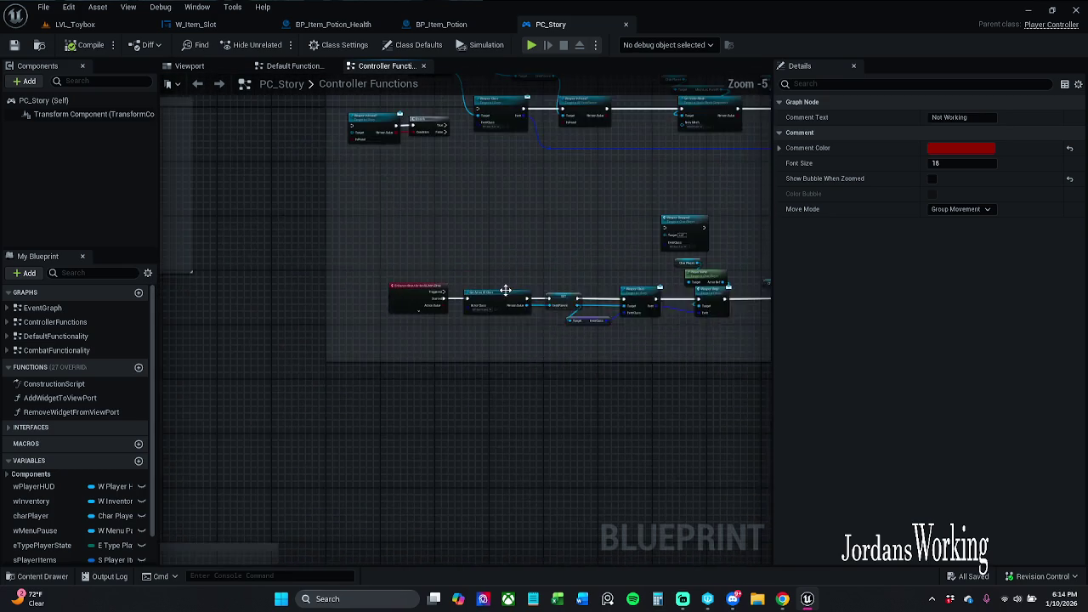
{"action": "left_click_drag", "start_coordinate": [542, 264], "coordinate": [537, 266]}
{"action": "scroll", "coordinate": [537, 266], "scroll_direction": "down", "scroll_amount": 1}
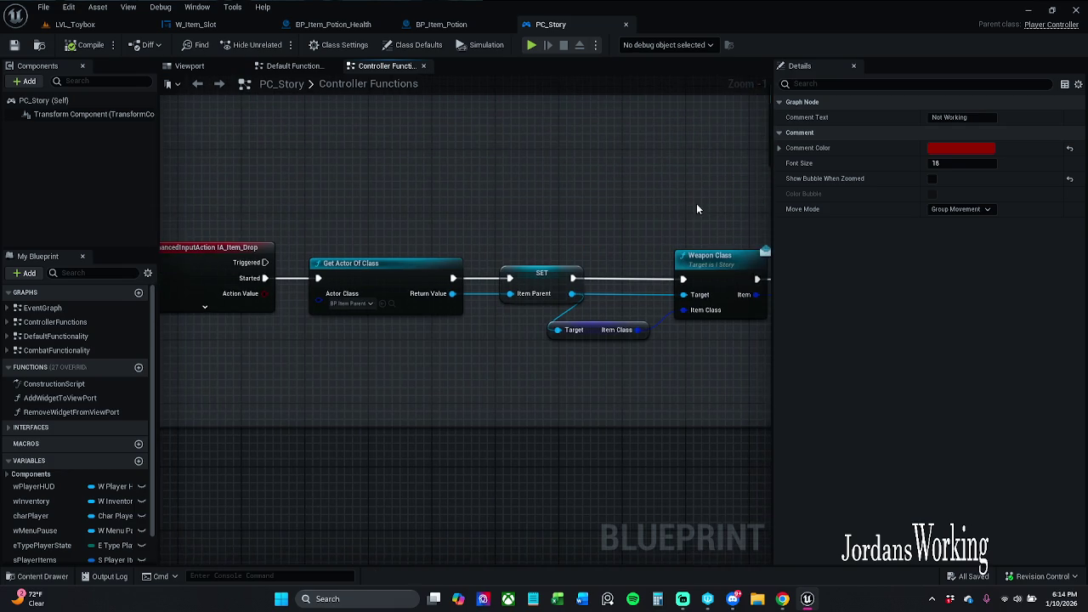
{"action": "left_click_drag", "start_coordinate": [684, 214], "coordinate": [527, 213]}
{"action": "left_click", "coordinate": [459, 328]}
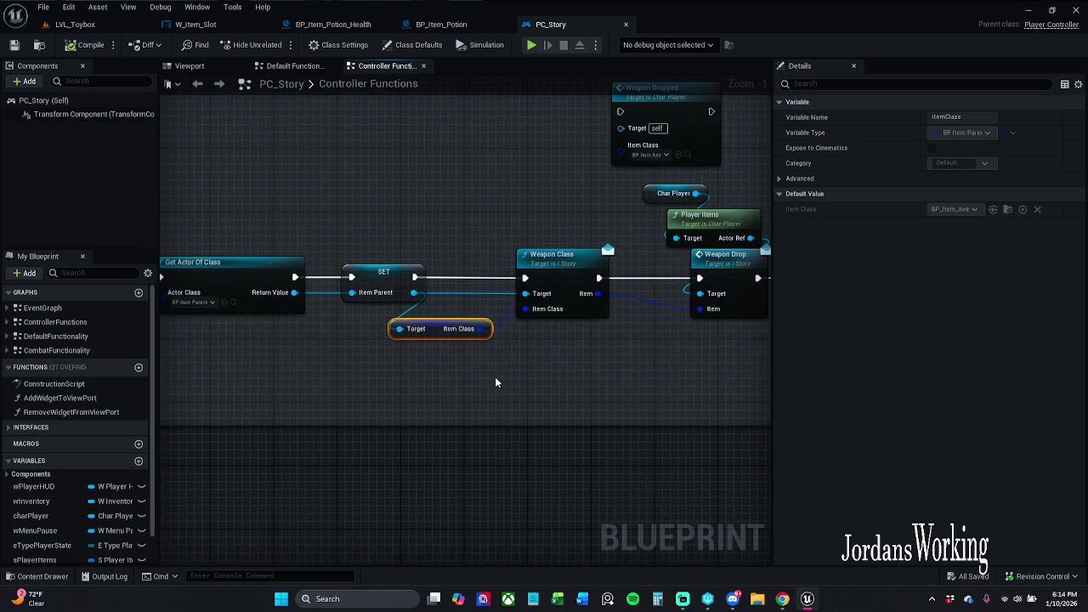
{"action": "left_click_drag", "start_coordinate": [496, 382], "coordinate": [632, 377]}
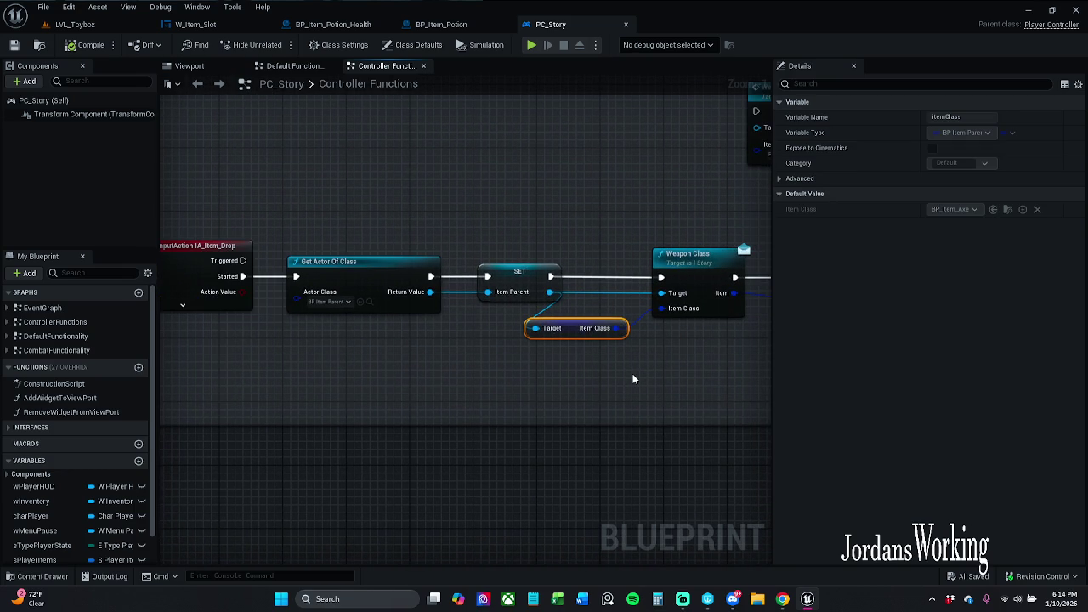
{"action": "left_click_drag", "start_coordinate": [633, 373], "coordinate": [381, 370]}
{"action": "left_click_drag", "start_coordinate": [535, 372], "coordinate": [296, 357]}
{"action": "double_click", "coordinate": [382, 207]}
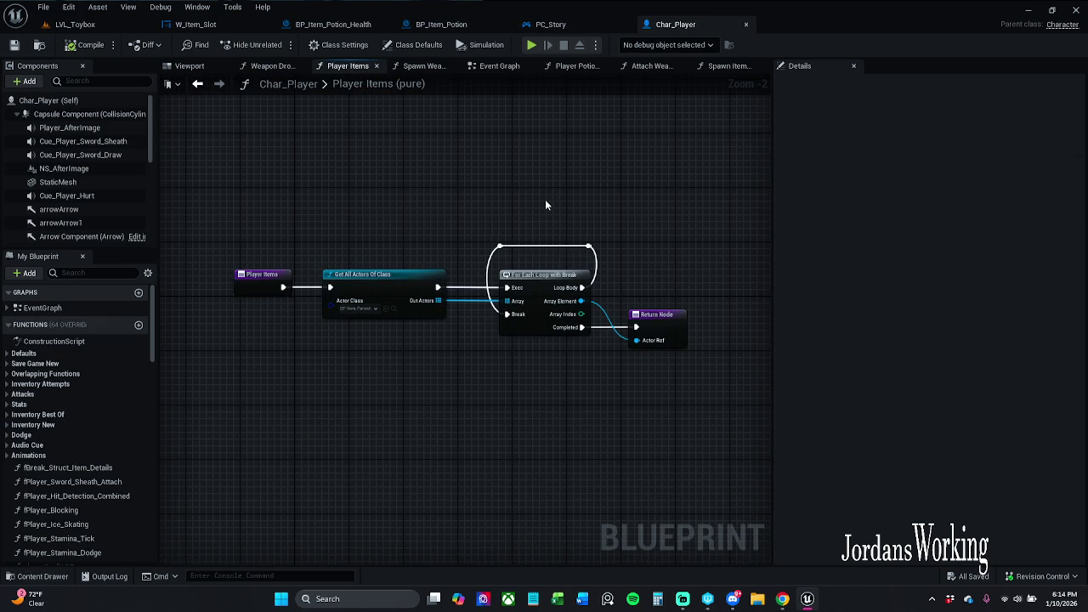
- Close Char_Player and pan PC_Story's graph to the Weapon Class and Weapon Drop nodes
{"action": "left_click", "coordinate": [745, 27]}
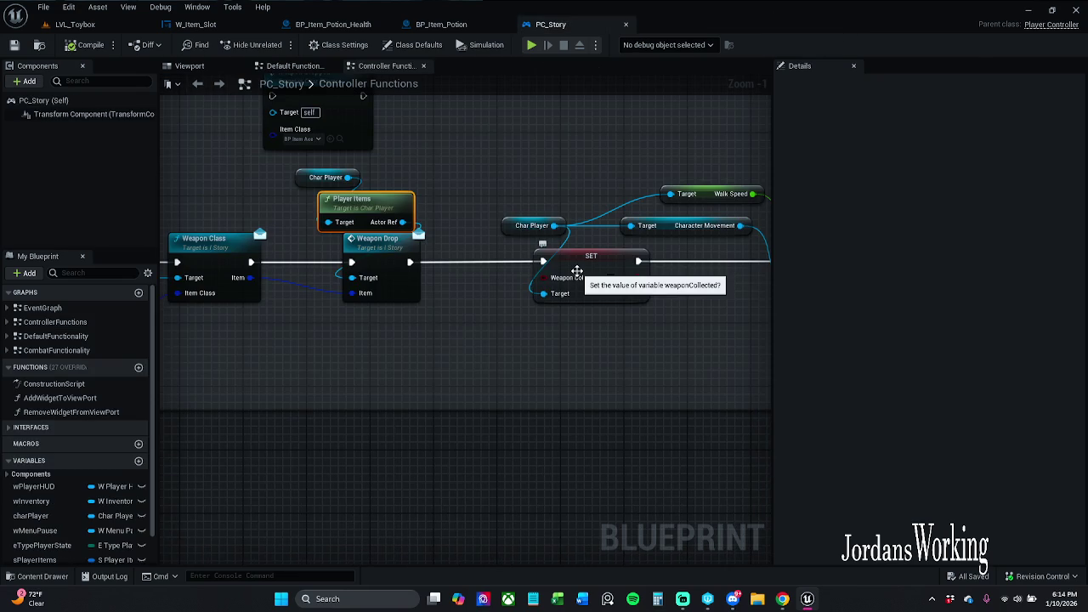
{"action": "left_click_drag", "start_coordinate": [618, 335], "coordinate": [488, 315]}
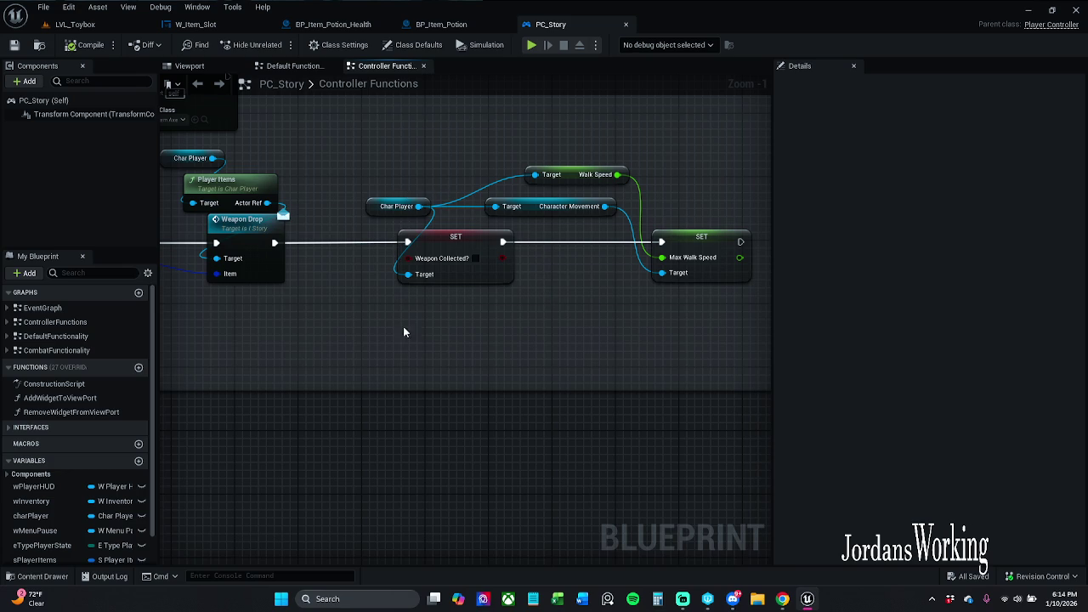
{"action": "scroll", "coordinate": [520, 313], "scroll_direction": "down", "scroll_amount": 3}
{"action": "mouse_move", "coordinate": [522, 312]}
{"action": "left_mouse_down"}
{"action": "mouse_move", "coordinate": [728, 306]}
{"action": "mouse_move", "coordinate": [587, 294]}
{"action": "mouse_move", "coordinate": [403, 304]}
{"action": "mouse_move", "coordinate": [518, 282]}
{"action": "left_mouse_up"}
{"action": "scroll", "coordinate": [517, 281], "scroll_direction": "up", "scroll_amount": 4}
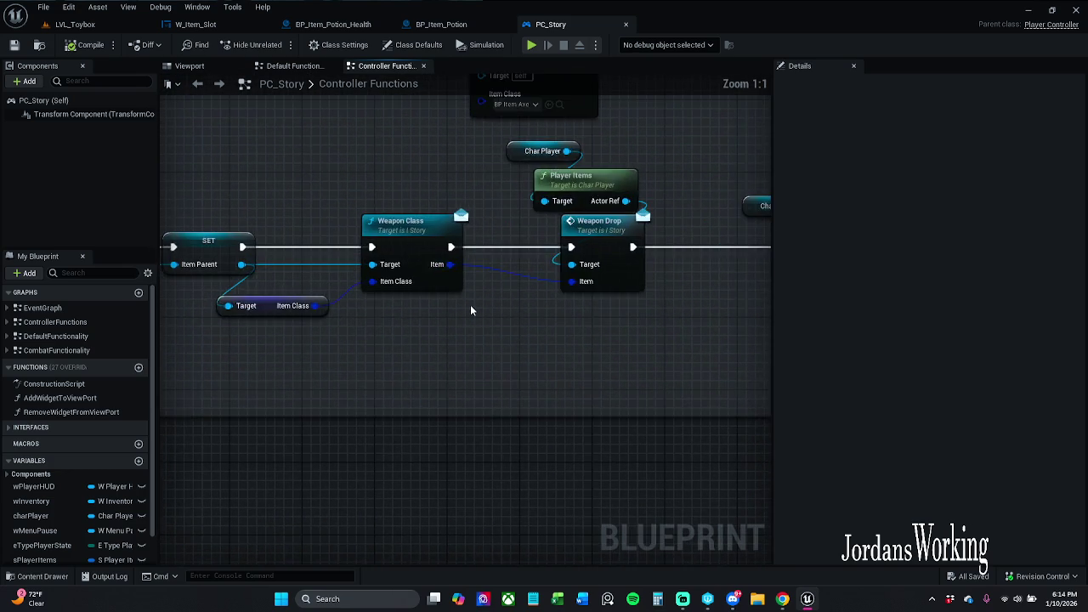
{"action": "mouse_move", "coordinate": [423, 302]}
{"action": "left_mouse_down"}
{"action": "mouse_move", "coordinate": [644, 289]}
{"action": "mouse_move", "coordinate": [230, 292]}
{"action": "left_mouse_up"}
{"action": "left_click_drag", "start_coordinate": [606, 340], "coordinate": [486, 318]}
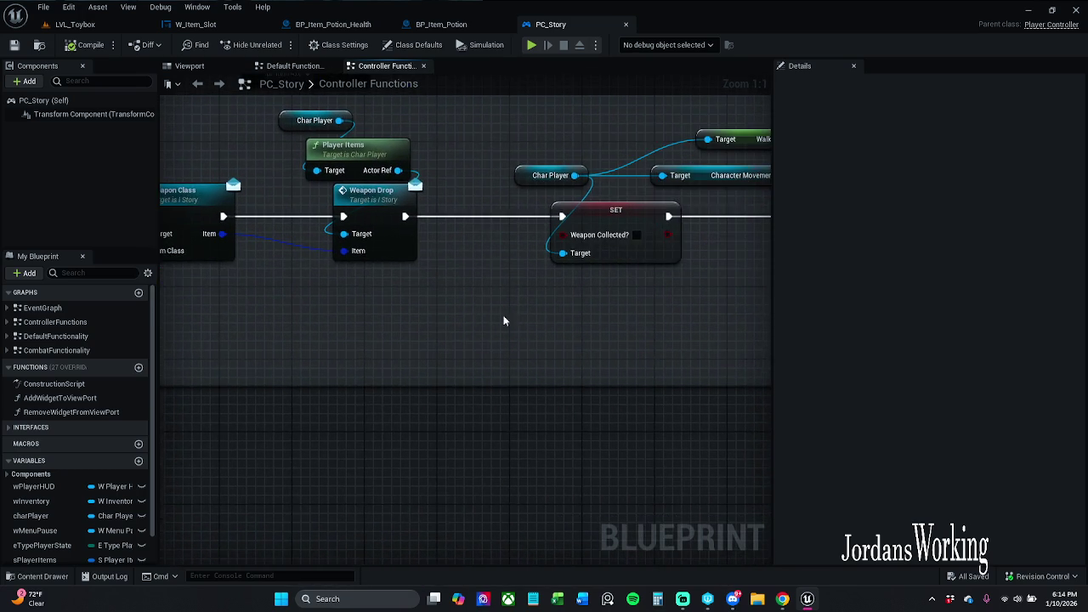
{"action": "scroll", "coordinate": [523, 317], "scroll_direction": "down", "scroll_amount": 2}
{"action": "scroll", "coordinate": [523, 317], "scroll_direction": "up", "scroll_amount": 2}
{"action": "scroll", "coordinate": [516, 311], "scroll_direction": "down", "scroll_amount": 2}
{"action": "scroll", "coordinate": [65, 524], "scroll_direction": "down", "scroll_amount": 2}
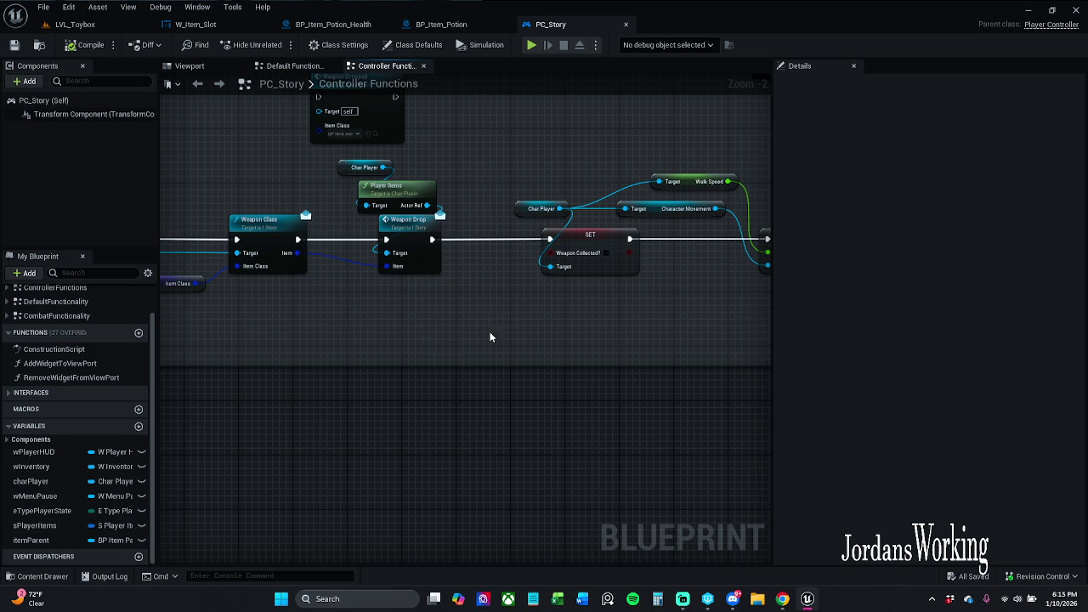
- Add a Get sPlayerItems node and place it just below the Weapon Drop node
{"action": "mouse_move", "coordinate": [34, 526]}
{"action": "left_mouse_down"}
{"action": "mouse_move", "coordinate": [351, 403]}
{"action": "mouse_move", "coordinate": [448, 320]}
{"action": "mouse_move", "coordinate": [442, 306]}
{"action": "left_mouse_up"}
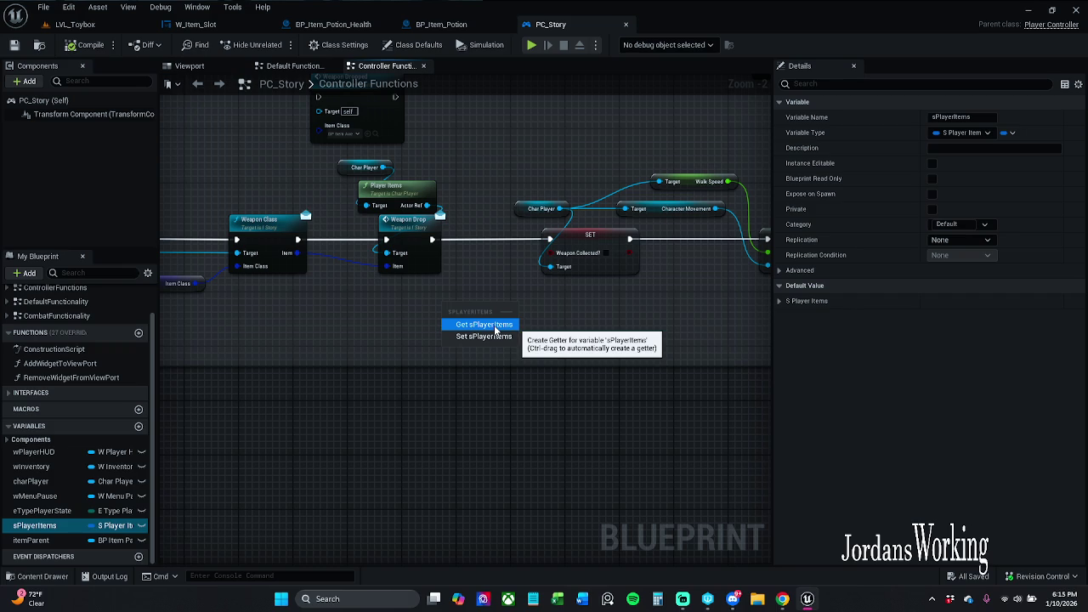
{"action": "left_click", "coordinate": [494, 325]}
{"action": "left_click_drag", "start_coordinate": [458, 314], "coordinate": [403, 321]}
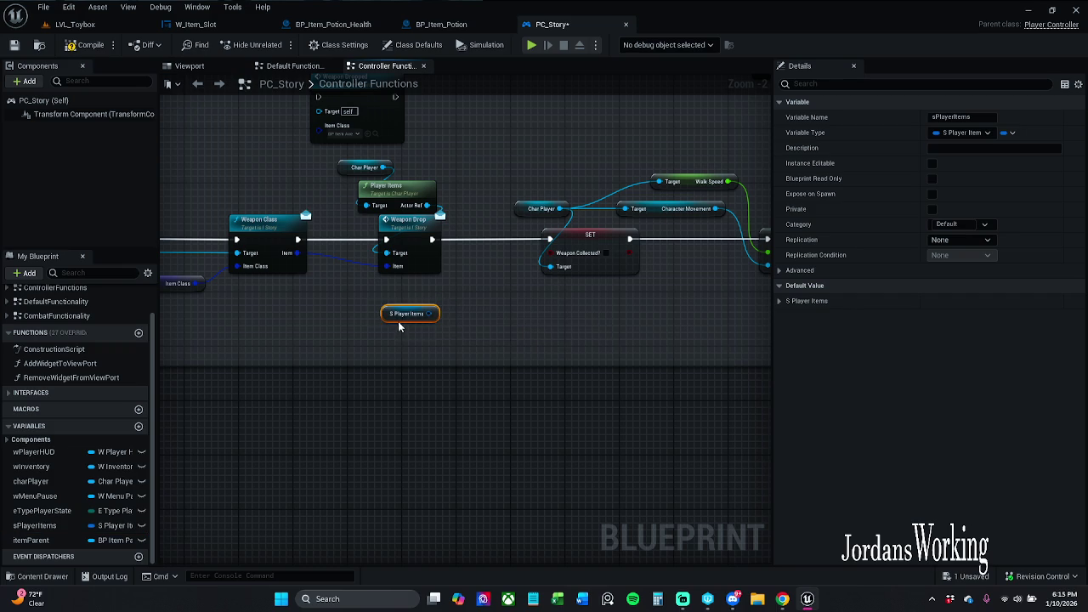
{"action": "left_click", "coordinate": [779, 301]}
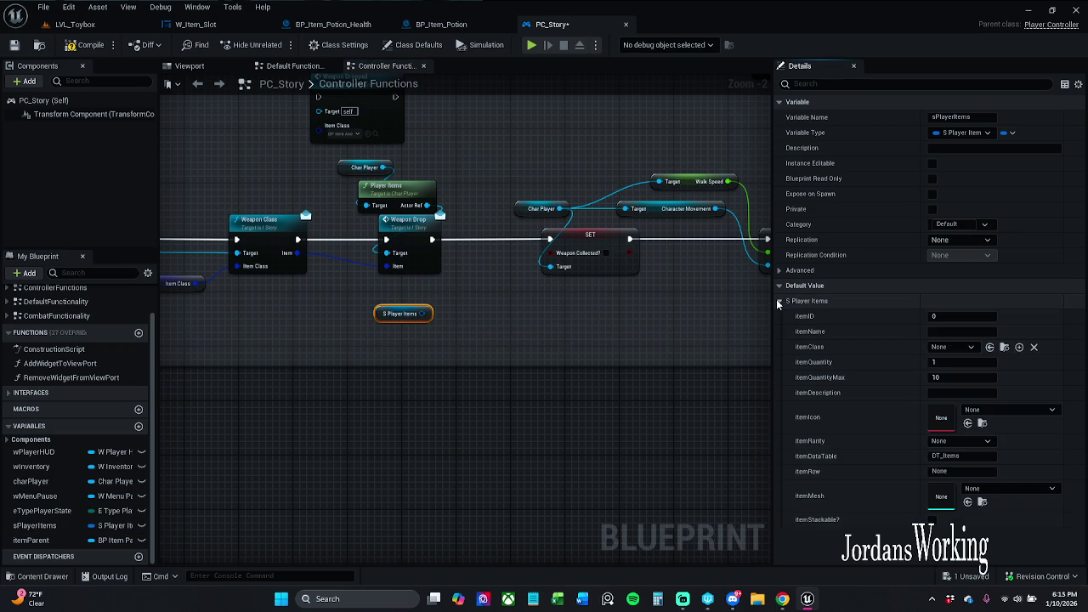
{"action": "left_click", "coordinate": [778, 301]}
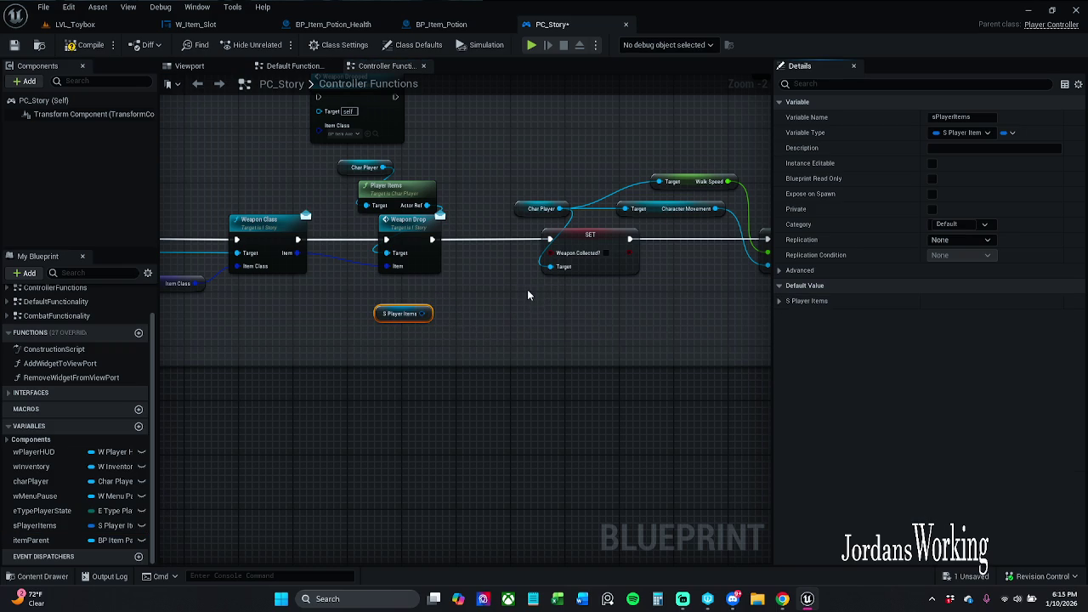
{"action": "mouse_move", "coordinate": [391, 322]}
{"action": "left_mouse_down"}
{"action": "mouse_move", "coordinate": [358, 336]}
{"action": "mouse_move", "coordinate": [365, 340]}
{"action": "left_mouse_up"}
{"action": "left_click", "coordinate": [400, 306]}
- Open the Weapon Dropped function's definition in Char_Player
{"action": "left_click_drag", "start_coordinate": [408, 295], "coordinate": [468, 311]}
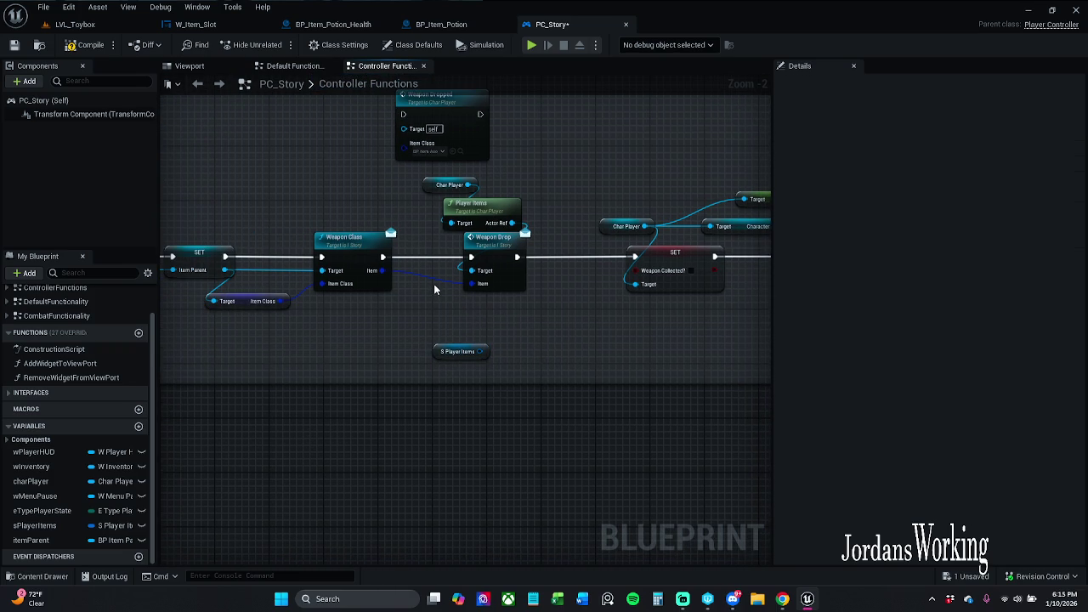
{"action": "mouse_move", "coordinate": [434, 290]}
{"action": "left_mouse_down"}
{"action": "mouse_move", "coordinate": [595, 288]}
{"action": "mouse_move", "coordinate": [452, 291]}
{"action": "mouse_move", "coordinate": [436, 359]}
{"action": "left_mouse_up"}
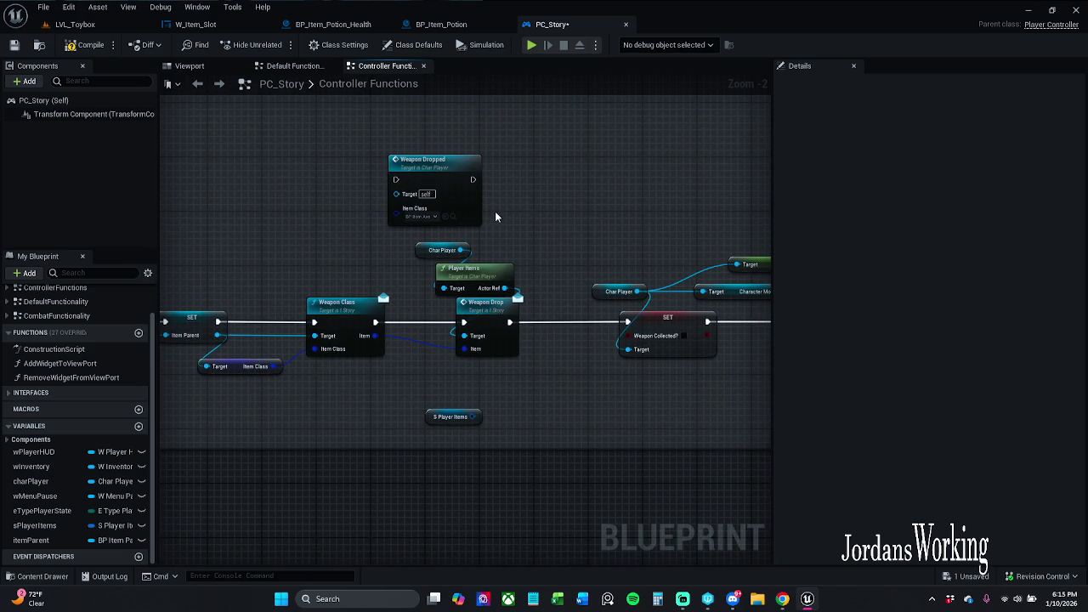
{"action": "left_click", "coordinate": [408, 196]}
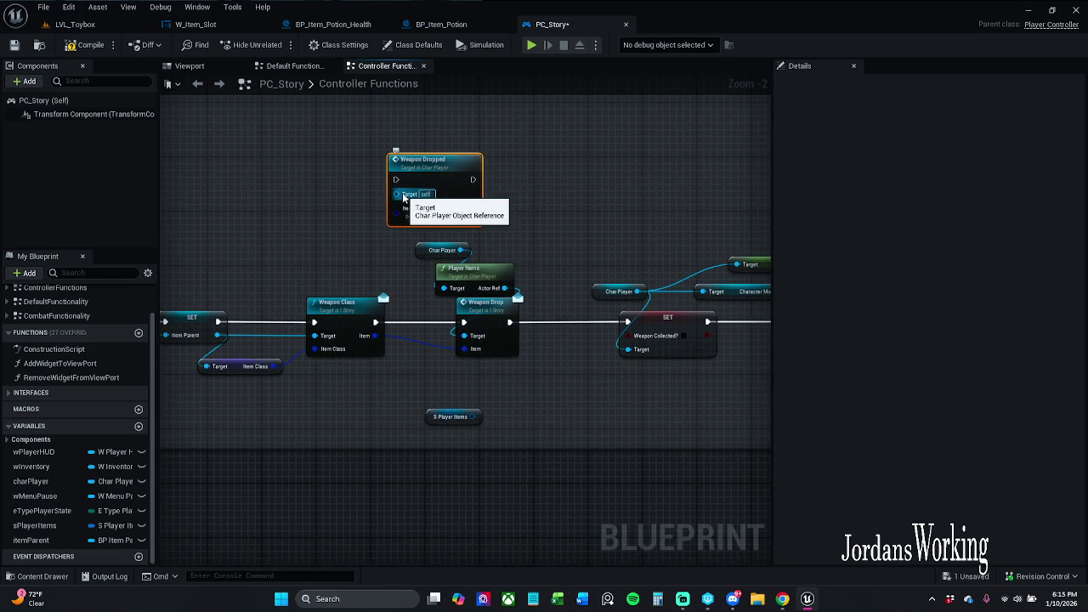
{"action": "double_click", "coordinate": [447, 170]}
- Close Char_Player, delete the Weapon Dropped call node from PC_Story, and save
{"action": "mouse_move", "coordinate": [585, 179]}
{"action": "left_mouse_down"}
{"action": "mouse_move", "coordinate": [491, 165]}
{"action": "mouse_move", "coordinate": [632, 160]}
{"action": "mouse_move", "coordinate": [322, 157]}
{"action": "mouse_move", "coordinate": [598, 160]}
{"action": "left_mouse_up"}
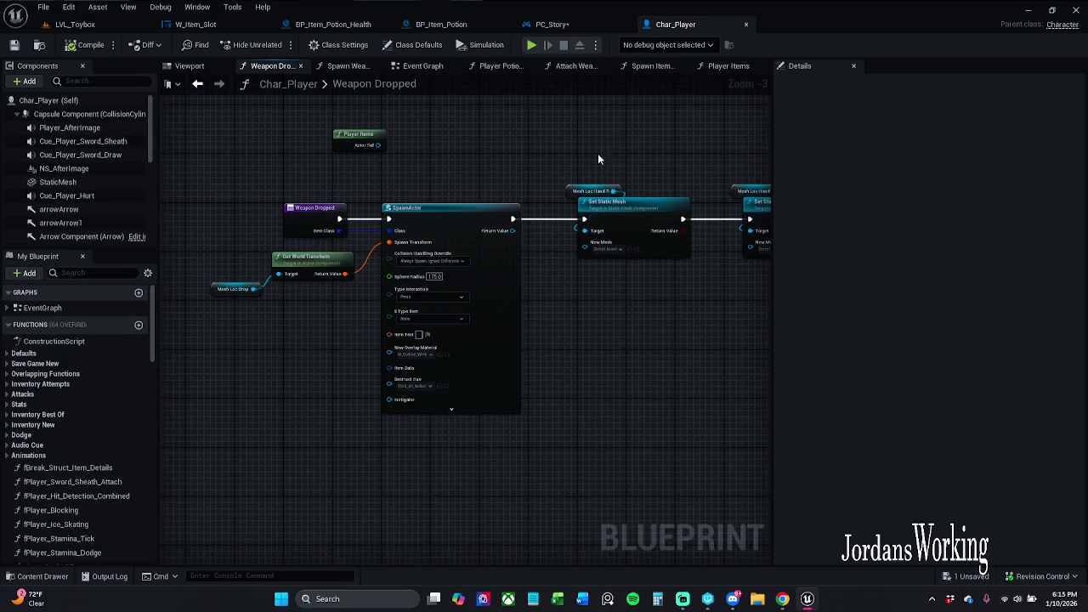
{"action": "left_click", "coordinate": [746, 25]}
{"action": "left_click_drag", "start_coordinate": [564, 146], "coordinate": [365, 209]}
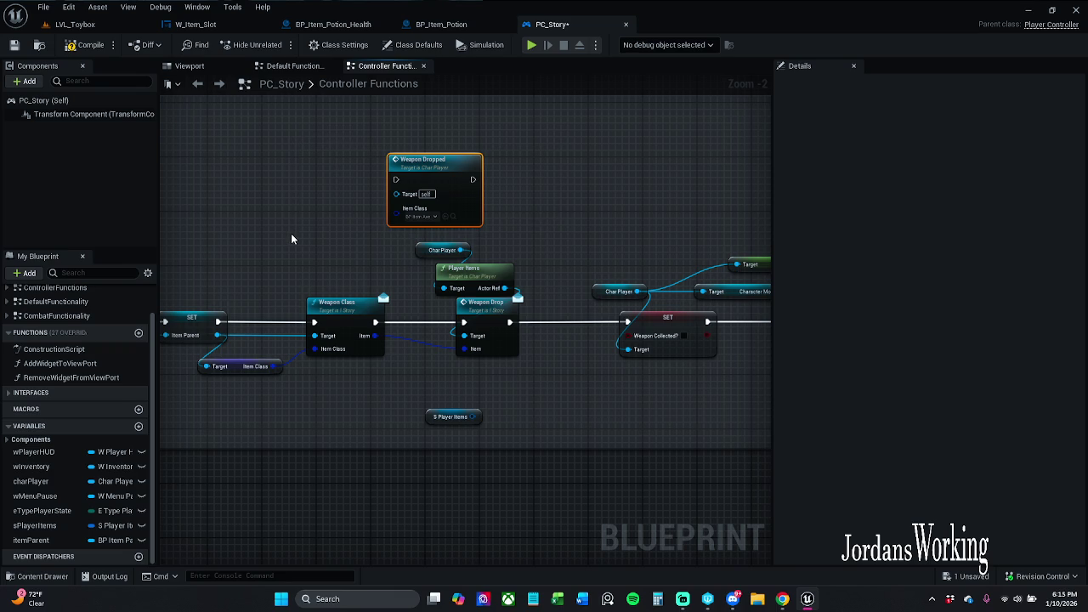
{"action": "key", "text": "Delete"}
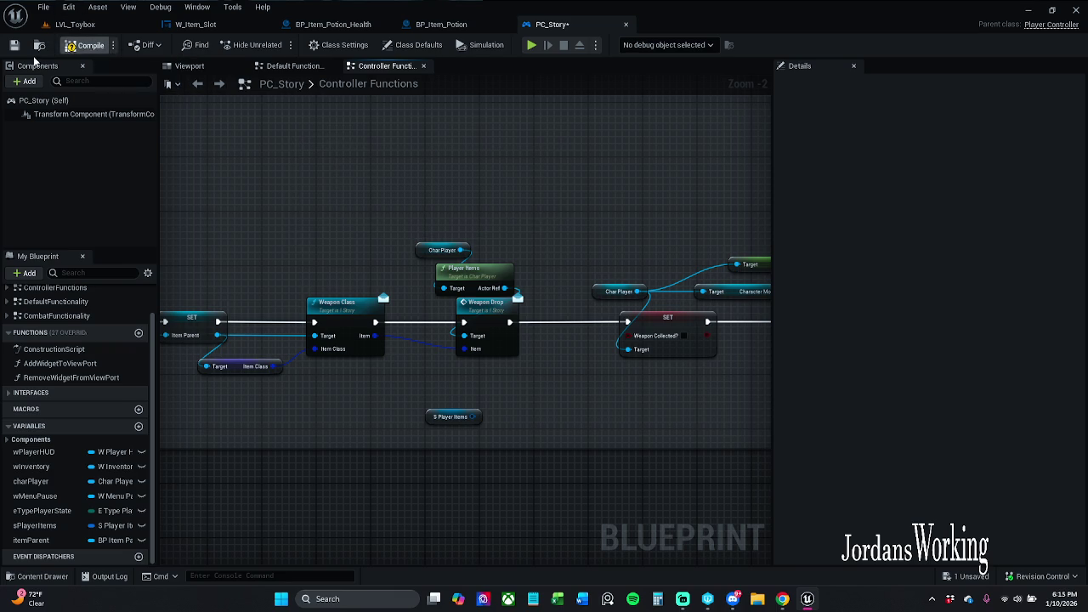
{"action": "left_click", "coordinate": [14, 48]}
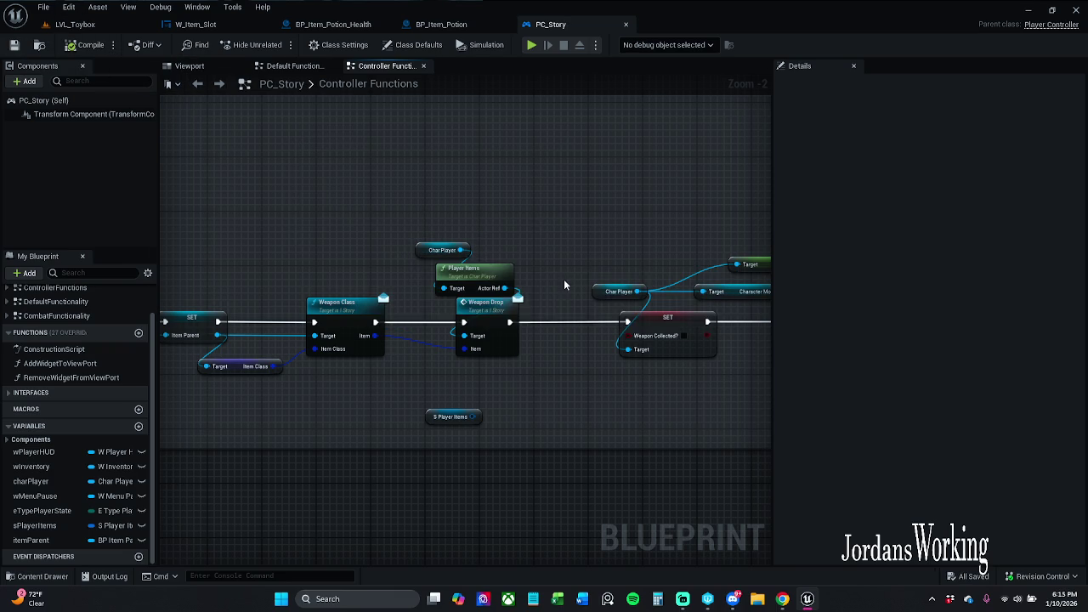
- Select the Char Player and Character Movement nodes, nudge the Walk Speed getter, and save PC_Story
{"action": "scroll", "coordinate": [527, 272], "scroll_direction": "down", "scroll_amount": 2}
{"action": "scroll", "coordinate": [481, 268], "scroll_direction": "down", "scroll_amount": 3}
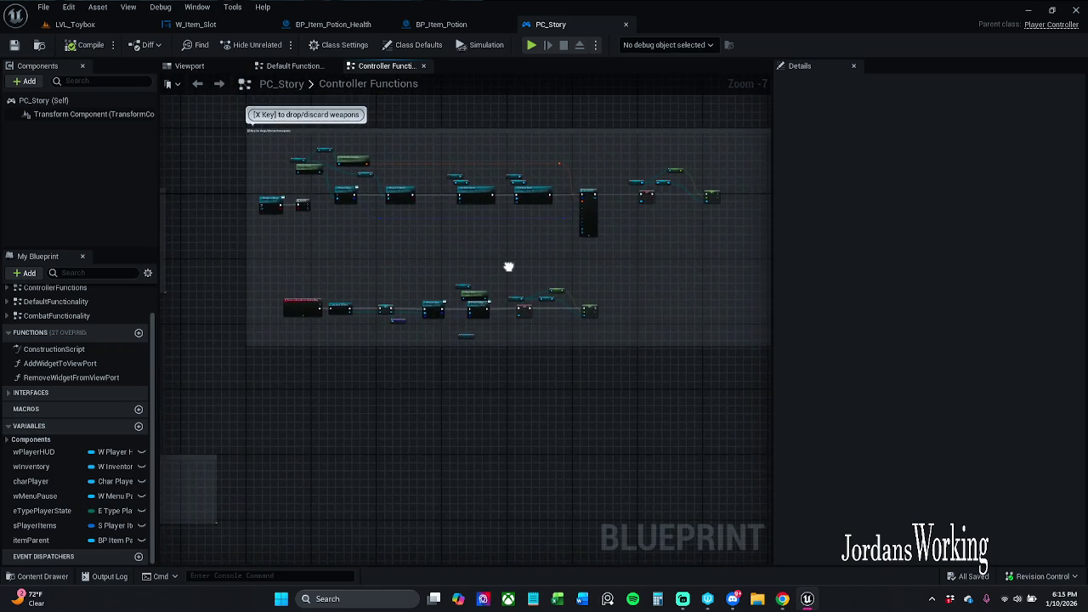
{"action": "scroll", "coordinate": [459, 238], "scroll_direction": "up", "scroll_amount": 5}
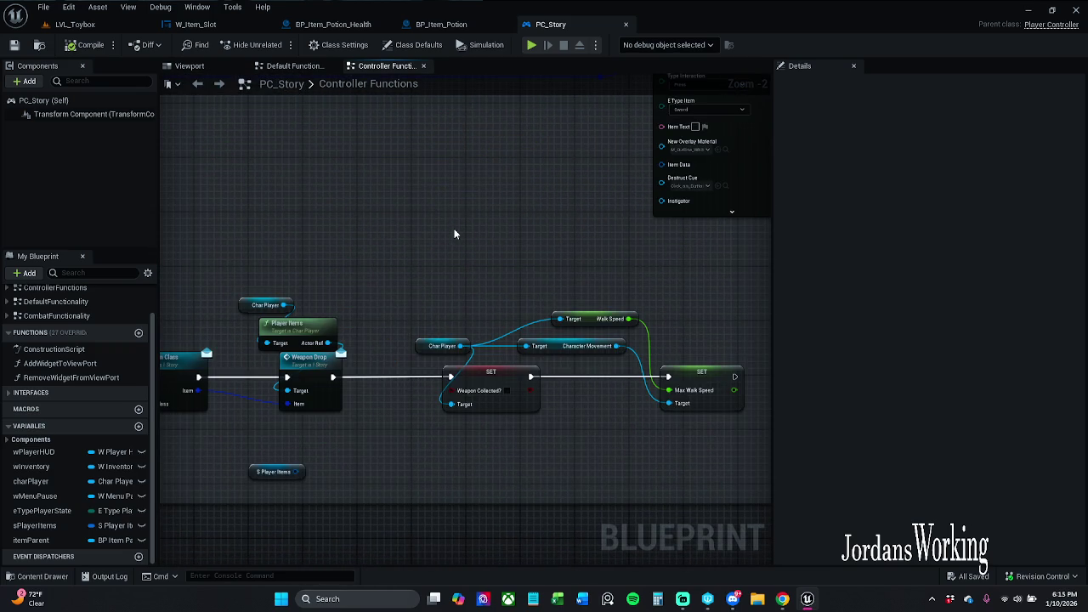
{"action": "left_click_drag", "start_coordinate": [454, 318], "coordinate": [528, 347]}
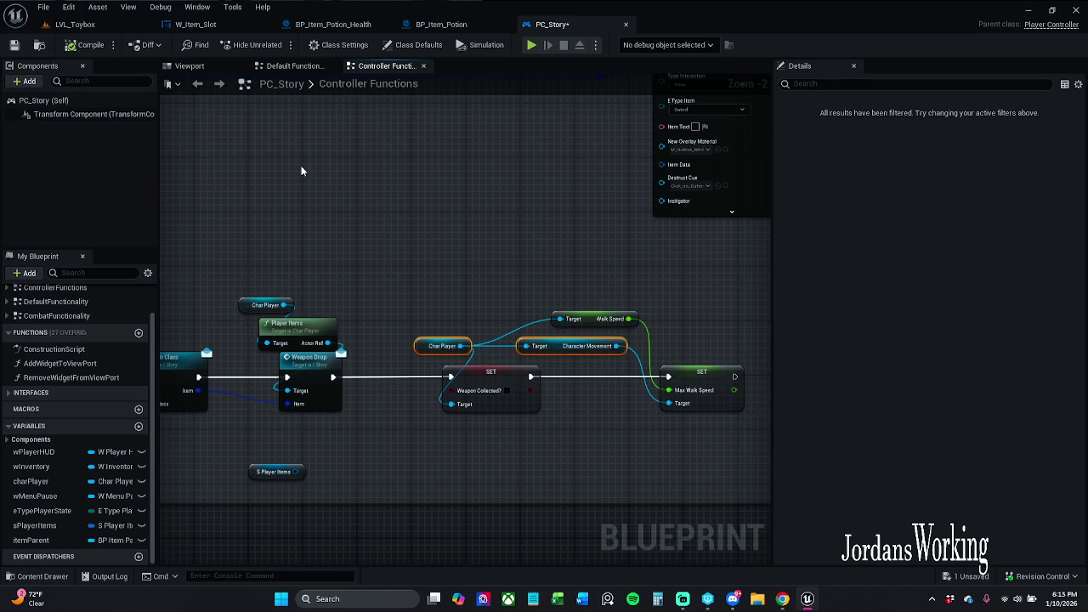
{"action": "left_click", "coordinate": [14, 45]}
{"action": "left_click", "coordinate": [465, 235]}
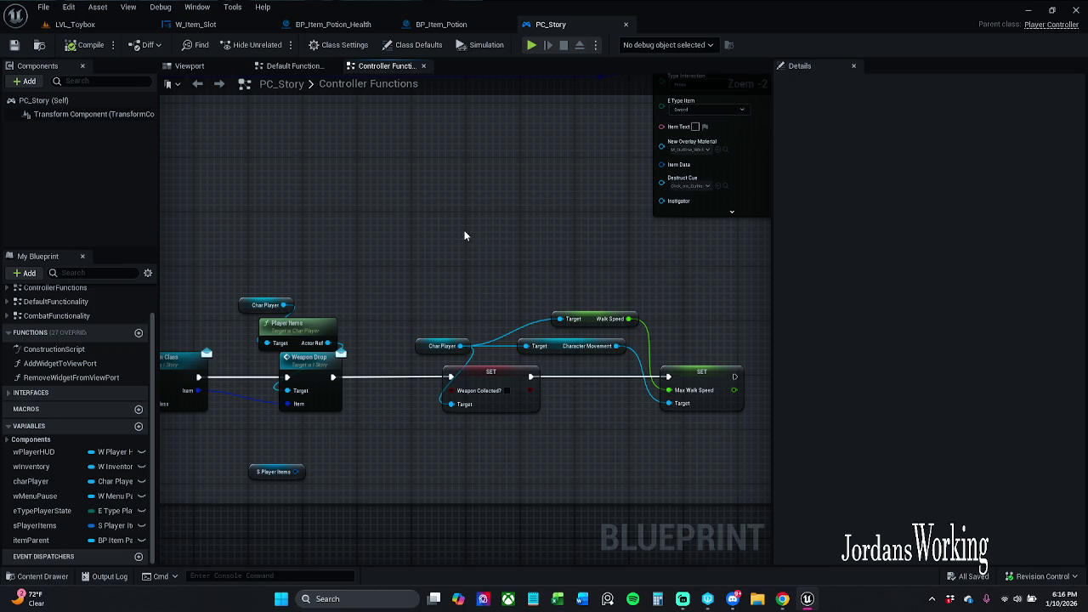
{"action": "mouse_move", "coordinate": [597, 321]}
{"action": "left_mouse_down"}
{"action": "mouse_move", "coordinate": [587, 318]}
{"action": "mouse_move", "coordinate": [601, 317]}
{"action": "left_mouse_up"}
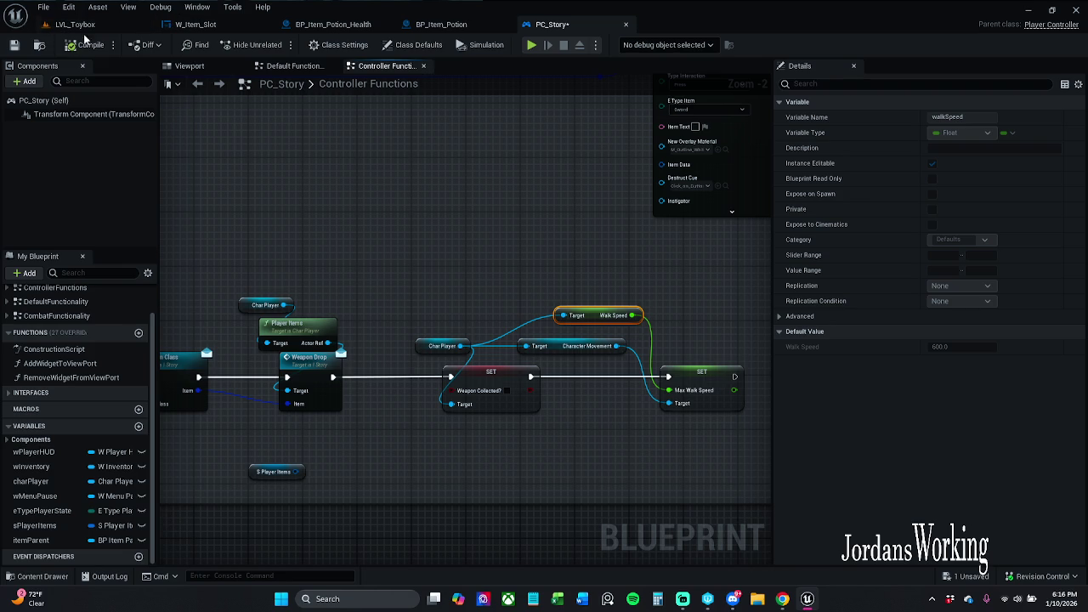
{"action": "left_click", "coordinate": [14, 45]}
- Shift the S Player Items getter slightly right, beneath the Weapon Drop node
{"action": "left_click_drag", "start_coordinate": [261, 479], "coordinate": [315, 479]}
{"action": "left_click", "coordinate": [390, 458]}
{"action": "mouse_move", "coordinate": [391, 459]}
{"action": "left_mouse_down"}
{"action": "mouse_move", "coordinate": [757, 392]}
{"action": "mouse_move", "coordinate": [562, 356]}
{"action": "left_mouse_up"}
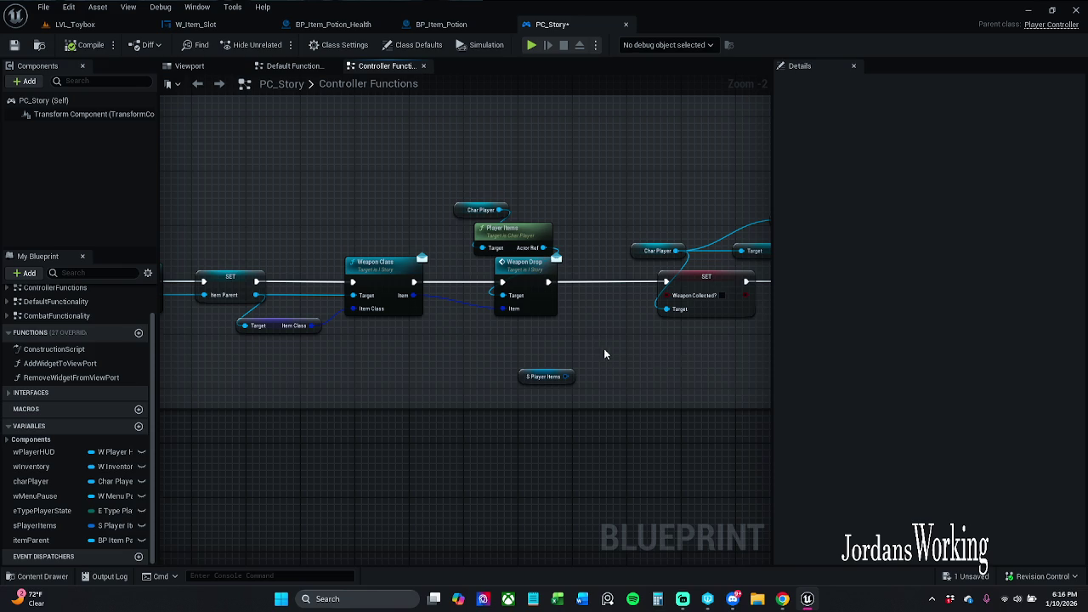
{"action": "left_click_drag", "start_coordinate": [683, 364], "coordinate": [501, 337]}
- Nudge the S Player Items getter slightly right and save PC_Story with Ctrl+S
{"action": "mouse_move", "coordinate": [362, 358]}
{"action": "left_mouse_down"}
{"action": "mouse_move", "coordinate": [426, 361]}
{"action": "mouse_move", "coordinate": [413, 358]}
{"action": "left_mouse_up"}
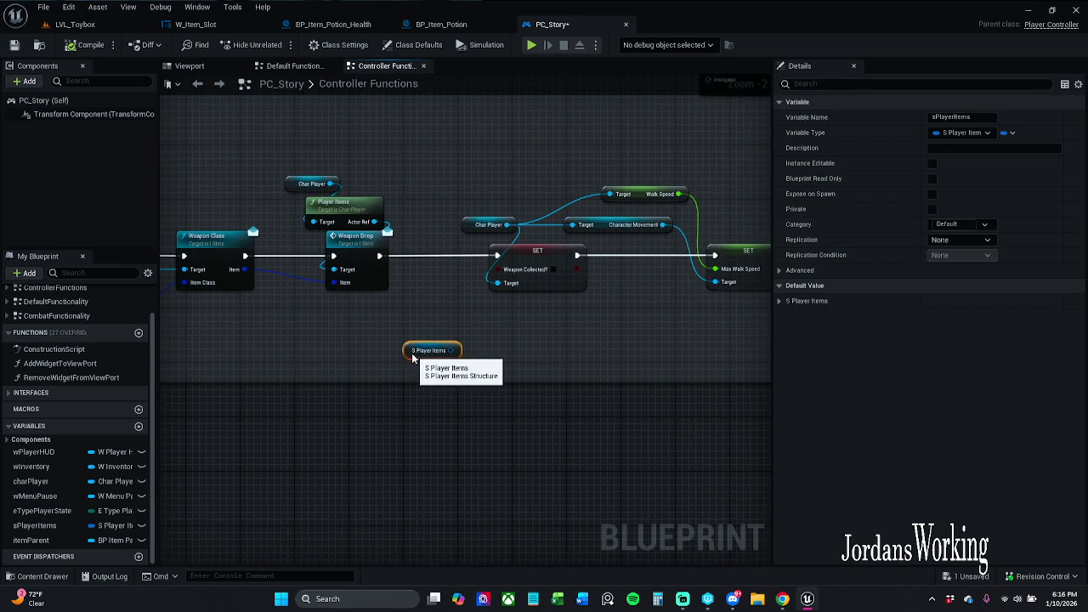
{"action": "left_click", "coordinate": [536, 341]}
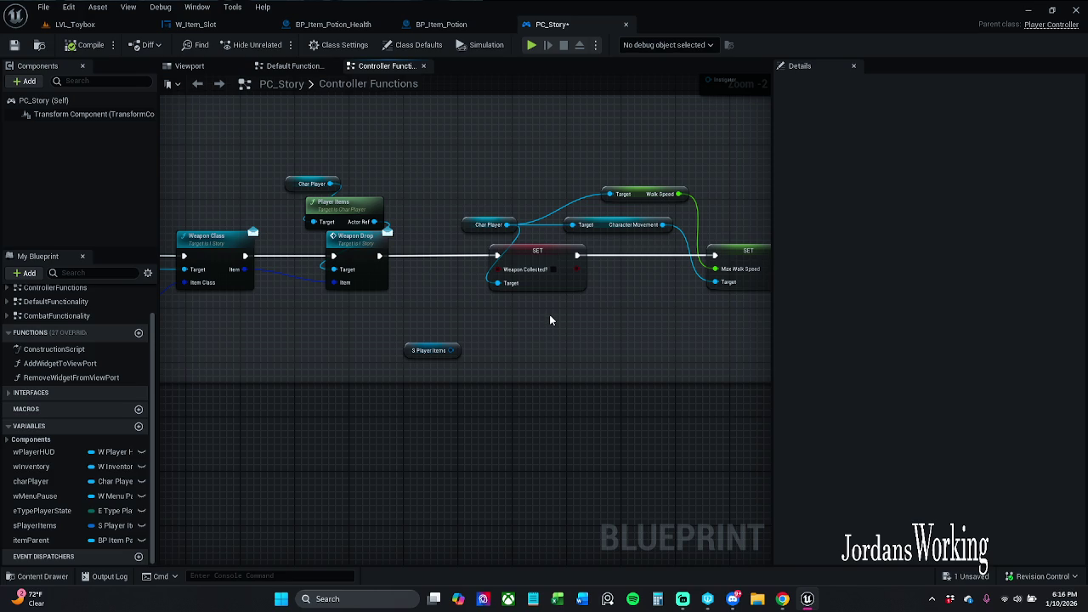
{"action": "mouse_move", "coordinate": [549, 316]}
{"action": "left_mouse_down"}
{"action": "mouse_move", "coordinate": [412, 317]}
{"action": "mouse_move", "coordinate": [524, 322]}
{"action": "left_mouse_up"}
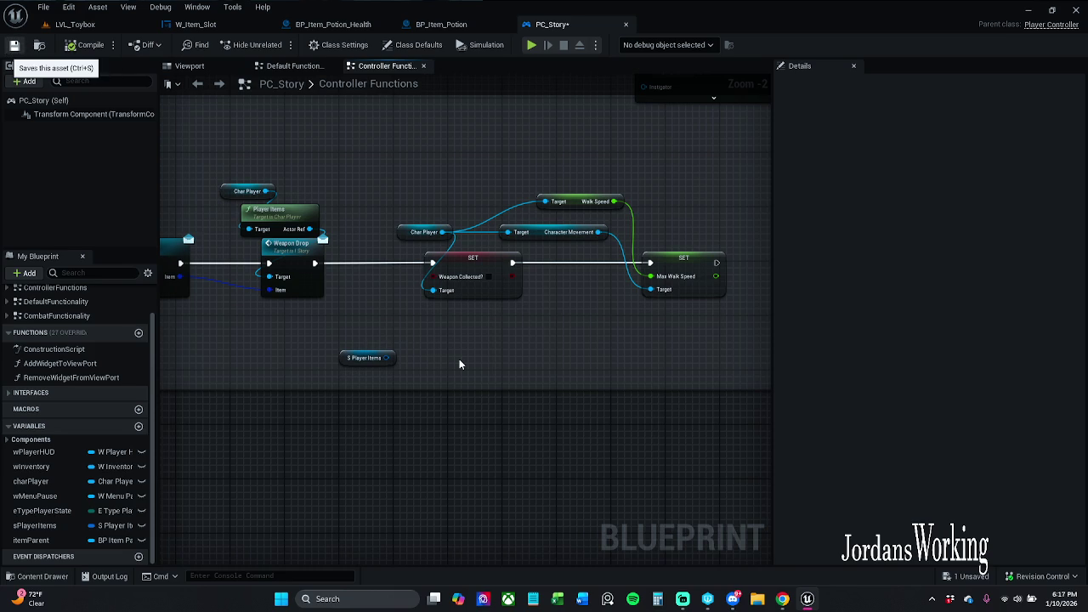
{"action": "key", "text": "ctrl+s"}
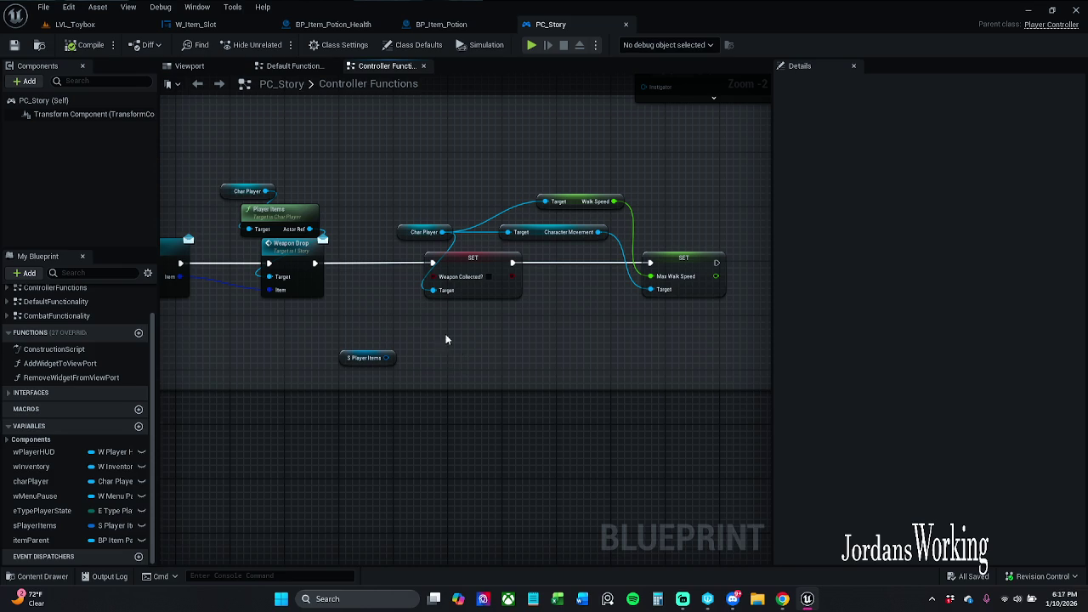
- Locate the S Player Items getter near Max Walk Speed, delete it, and save
{"action": "left_click_drag", "start_coordinate": [443, 298], "coordinate": [515, 318]}
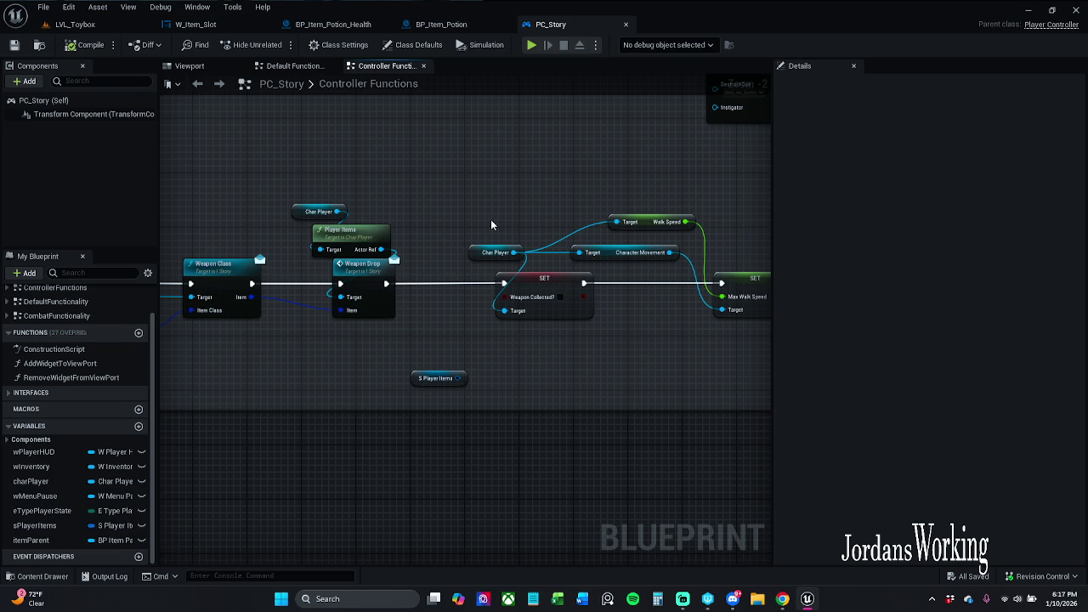
{"action": "left_click_drag", "start_coordinate": [491, 220], "coordinate": [982, 192]}
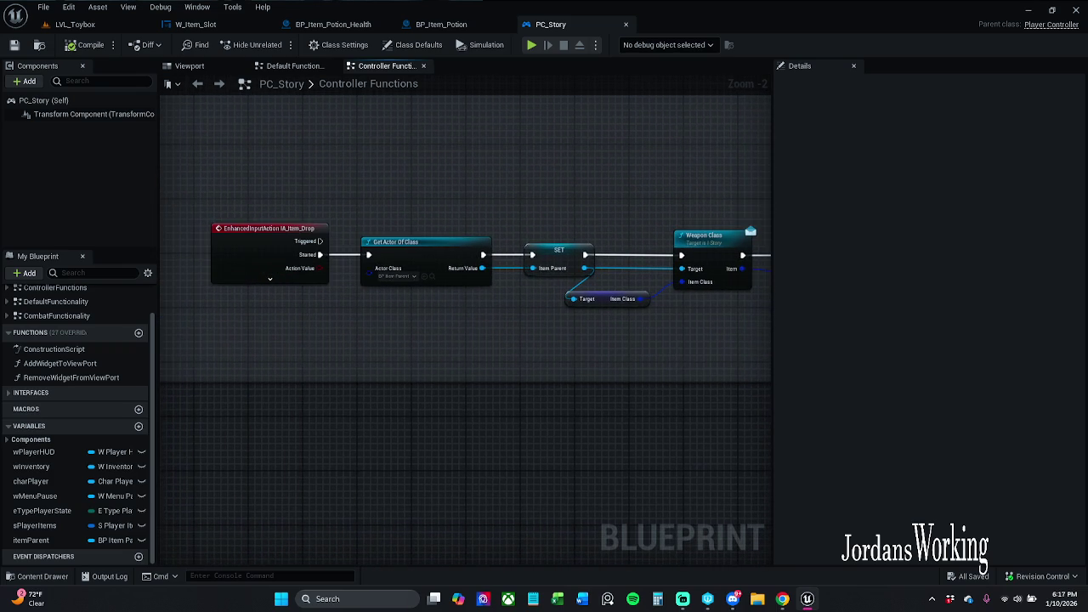
{"action": "mouse_move", "coordinate": [600, 202]}
{"action": "left_mouse_down"}
{"action": "mouse_move", "coordinate": [494, 193]}
{"action": "mouse_move", "coordinate": [222, 112]}
{"action": "left_mouse_up"}
{"action": "left_click_drag", "start_coordinate": [632, 233], "coordinate": [455, 250]}
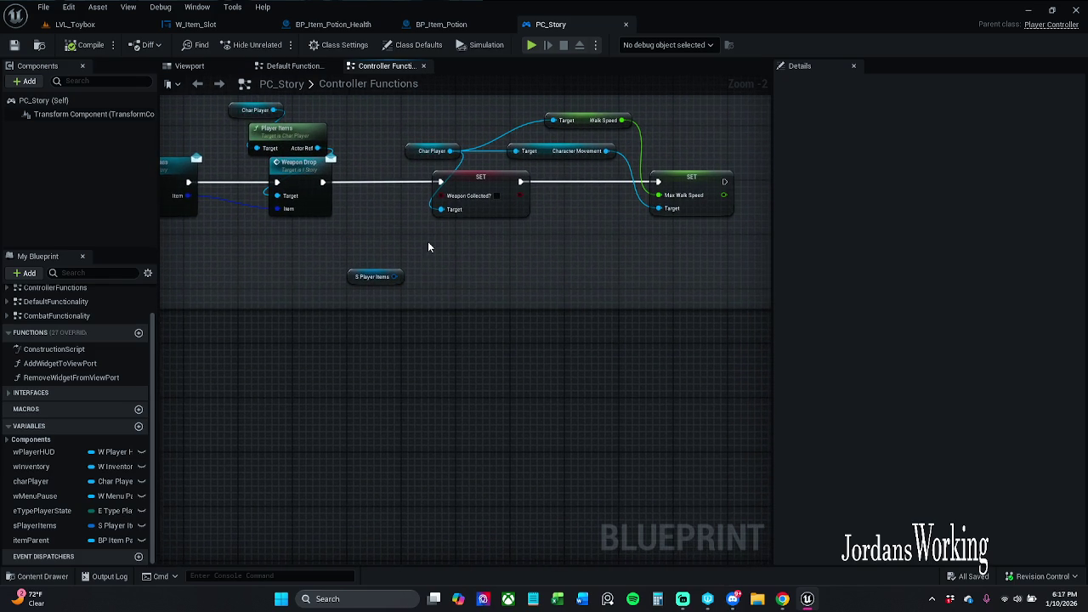
{"action": "left_click_drag", "start_coordinate": [428, 247], "coordinate": [349, 320]}
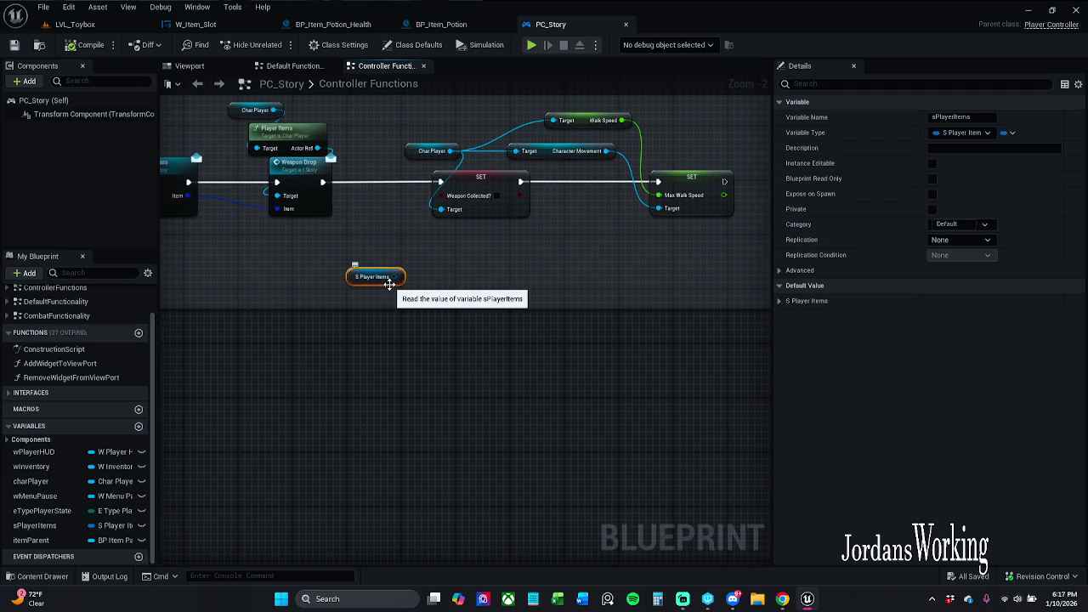
{"action": "key", "text": "Delete"}
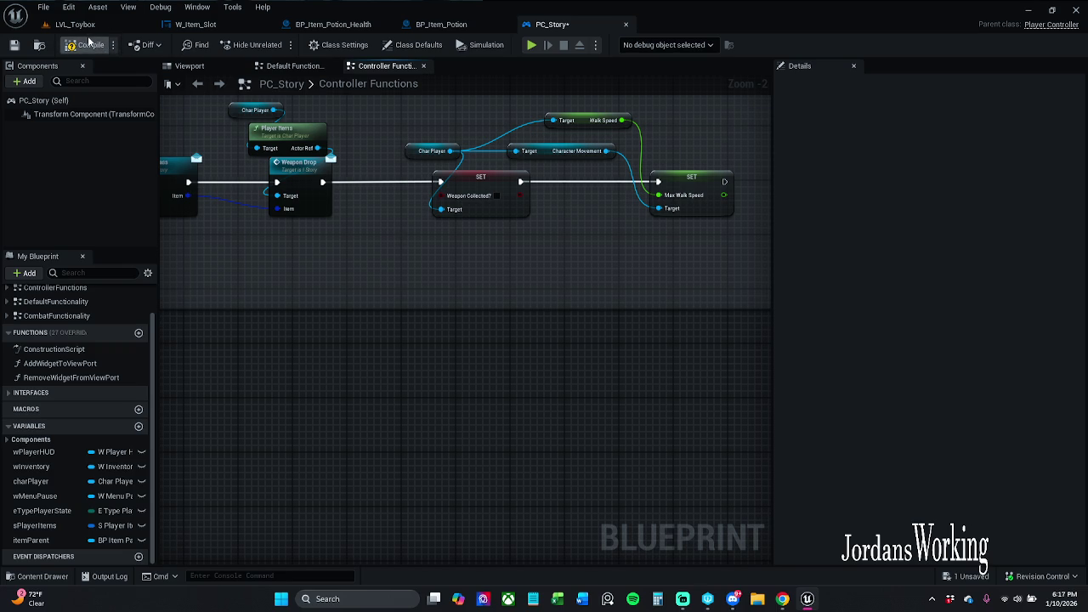
{"action": "left_click", "coordinate": [14, 45]}
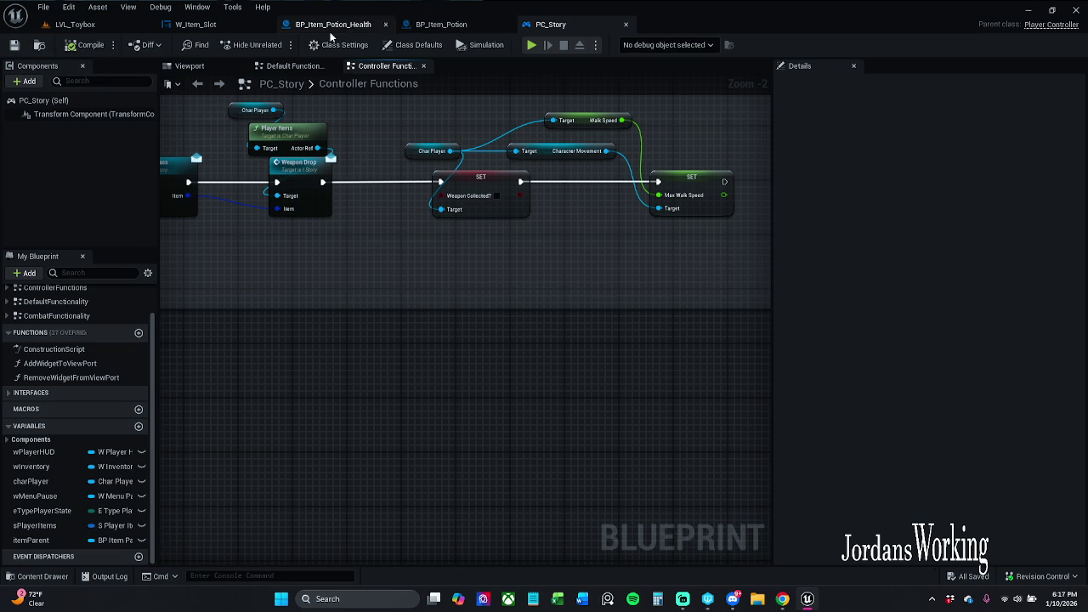
- In W_Item_Slot, add a Remove from Parent node after Attach Weapon to Hand
{"action": "left_click", "coordinate": [197, 25]}
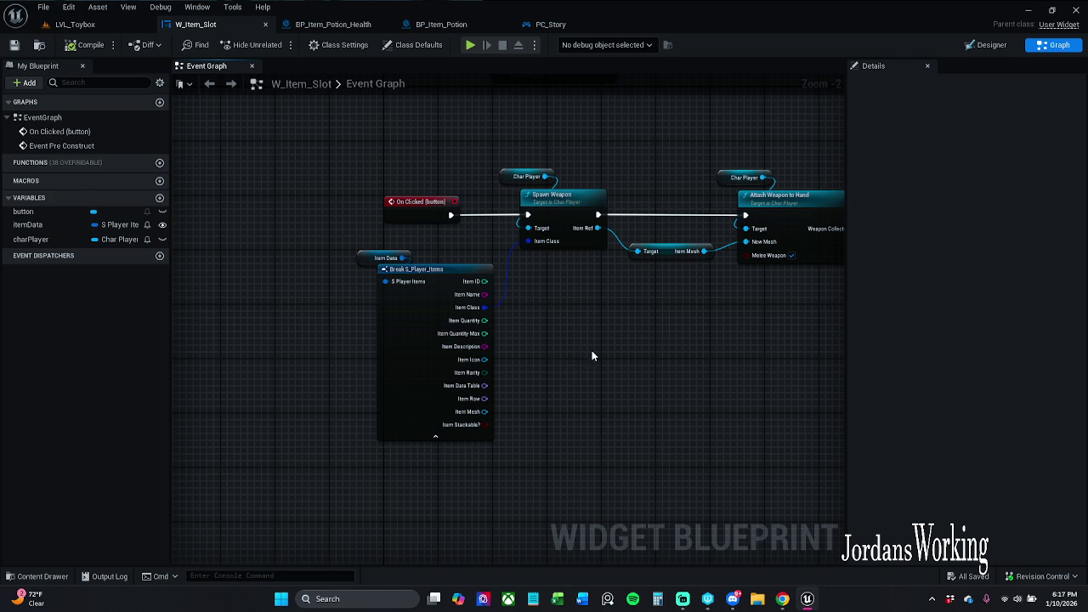
{"action": "left_click_drag", "start_coordinate": [724, 233], "coordinate": [651, 232]}
{"action": "left_click_drag", "start_coordinate": [583, 233], "coordinate": [635, 233]}
{"action": "type", "text": "remove"}
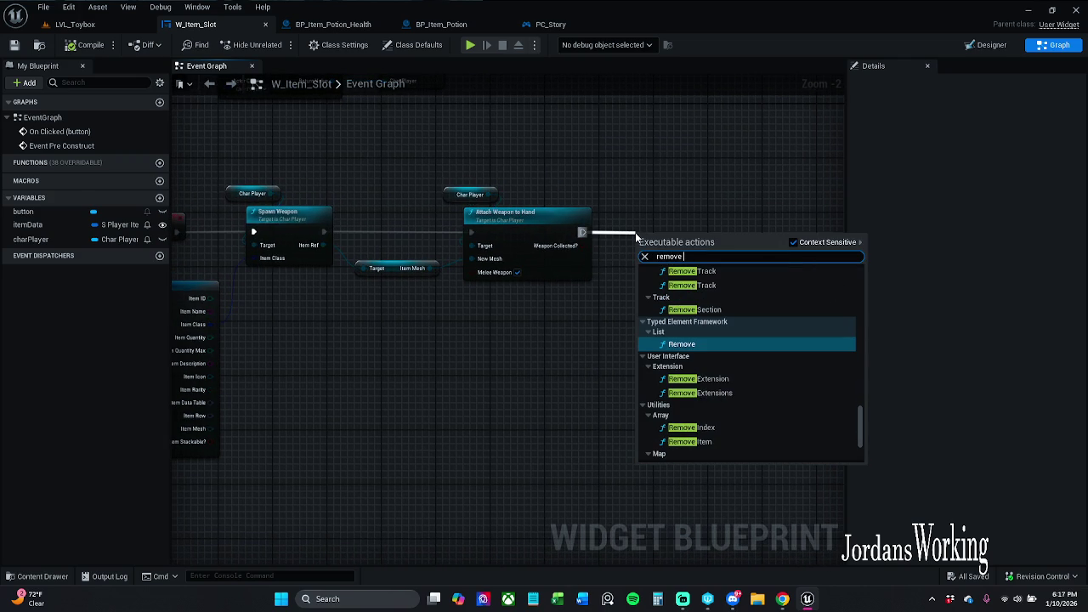
{"action": "type", "text": " from parent"}
{"action": "key", "text": "Return"}
{"action": "left_click_drag", "start_coordinate": [635, 232], "coordinate": [650, 212]}
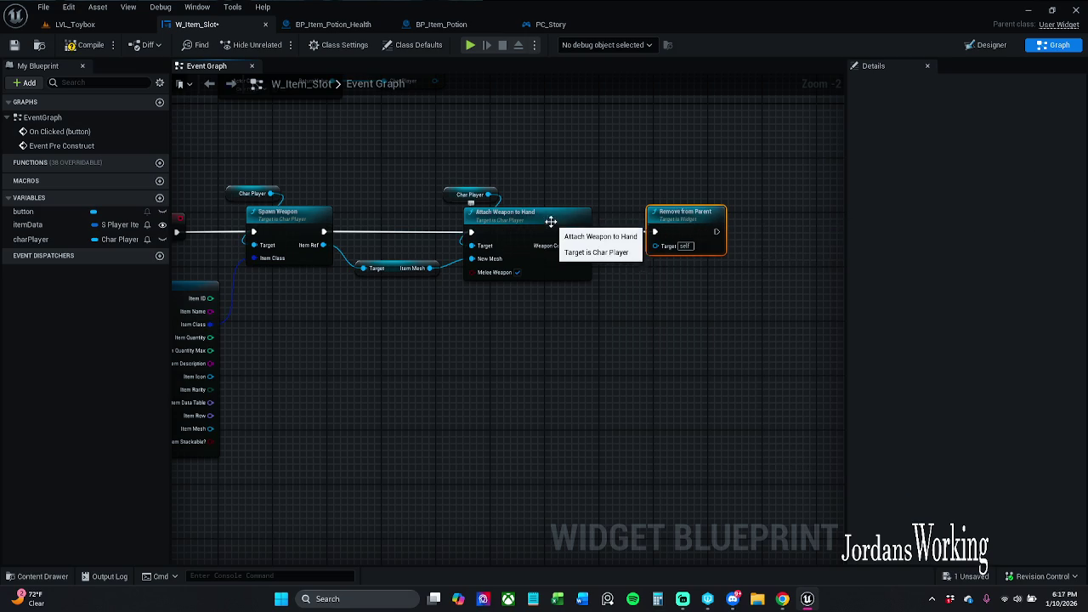
{"action": "left_click", "coordinate": [630, 162]}
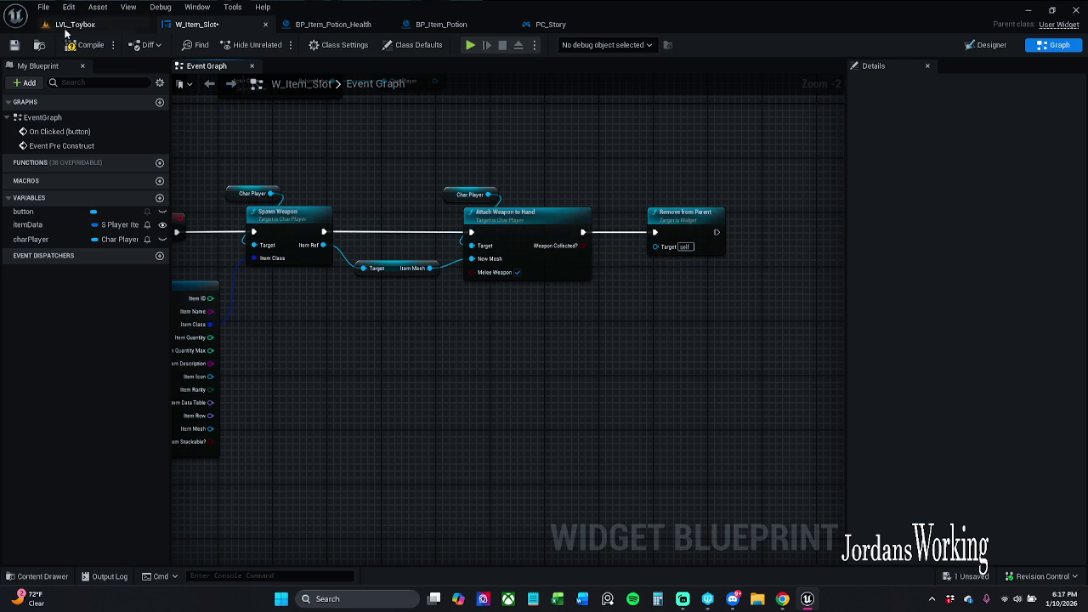
- Compile and save W_Item_Slot, then return to the LVL_Toybox level
{"action": "left_click", "coordinate": [88, 44]}
{"action": "left_click", "coordinate": [14, 46]}
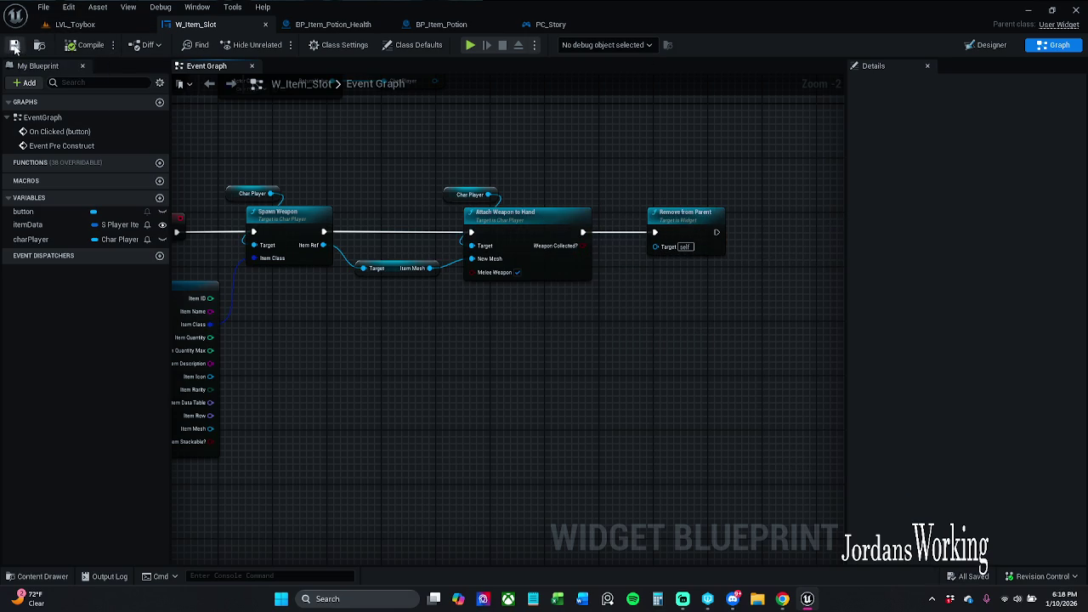
{"action": "left_click", "coordinate": [74, 23]}
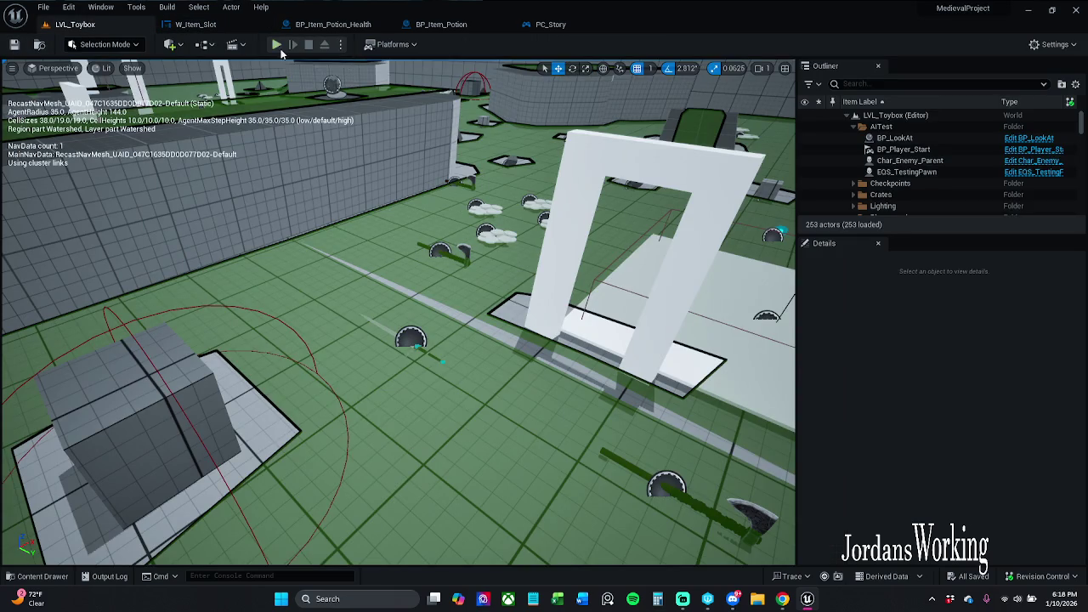
{"action": "left_click", "coordinate": [276, 45]}
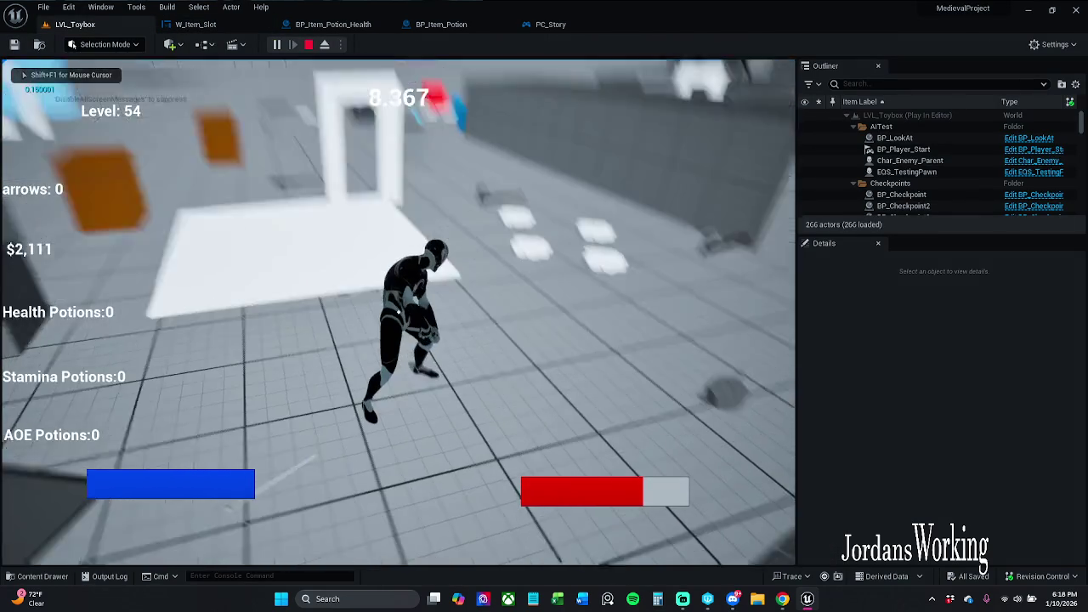
{"action": "key", "text": "i"}
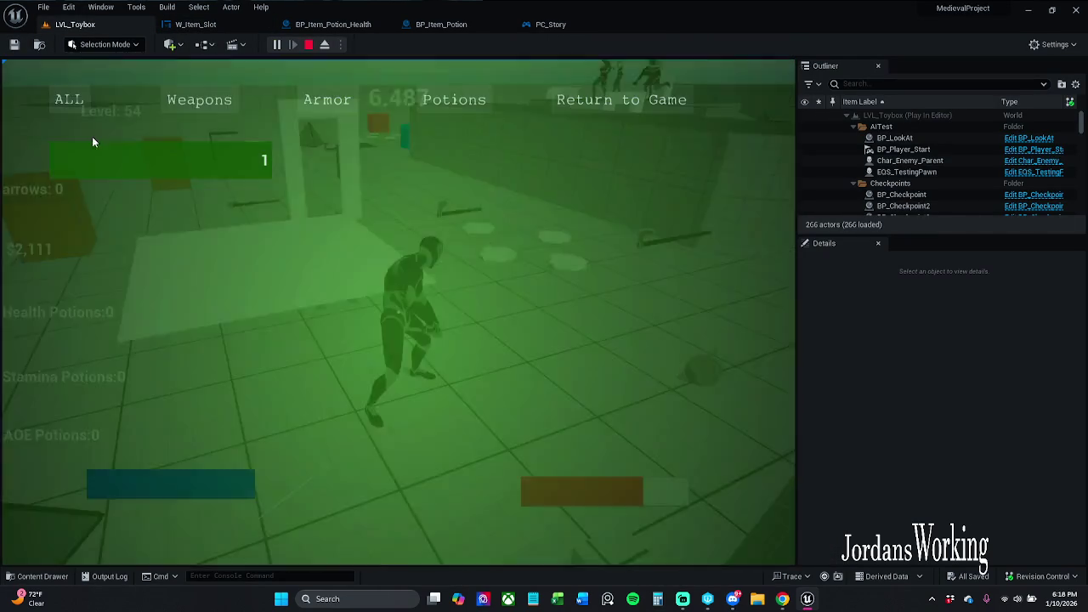
{"action": "left_click", "coordinate": [622, 100]}
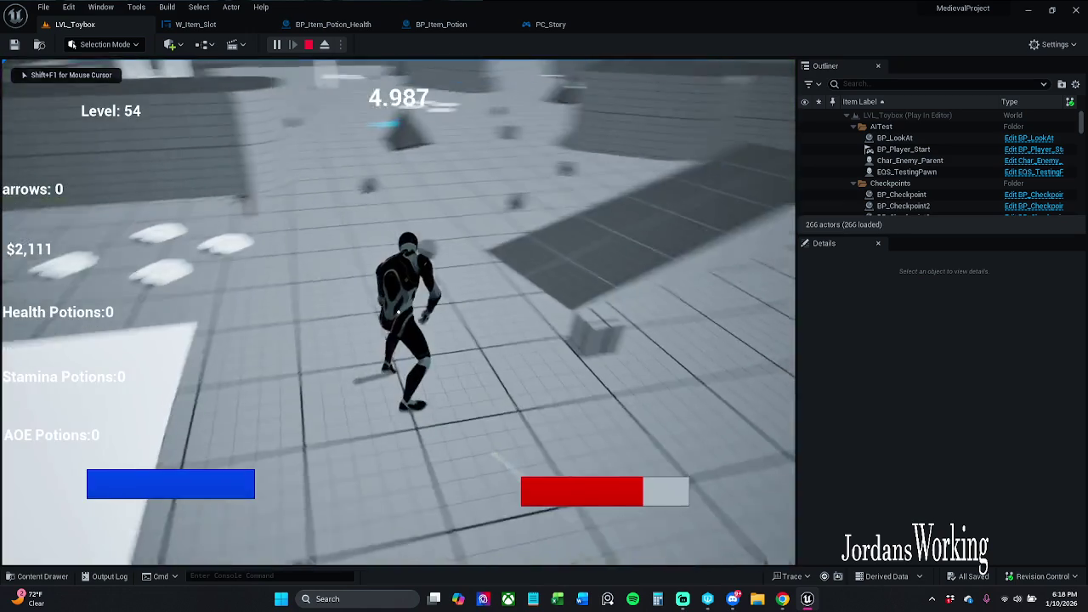
{"action": "key", "text": "e"}
{"action": "key", "text": "e"}
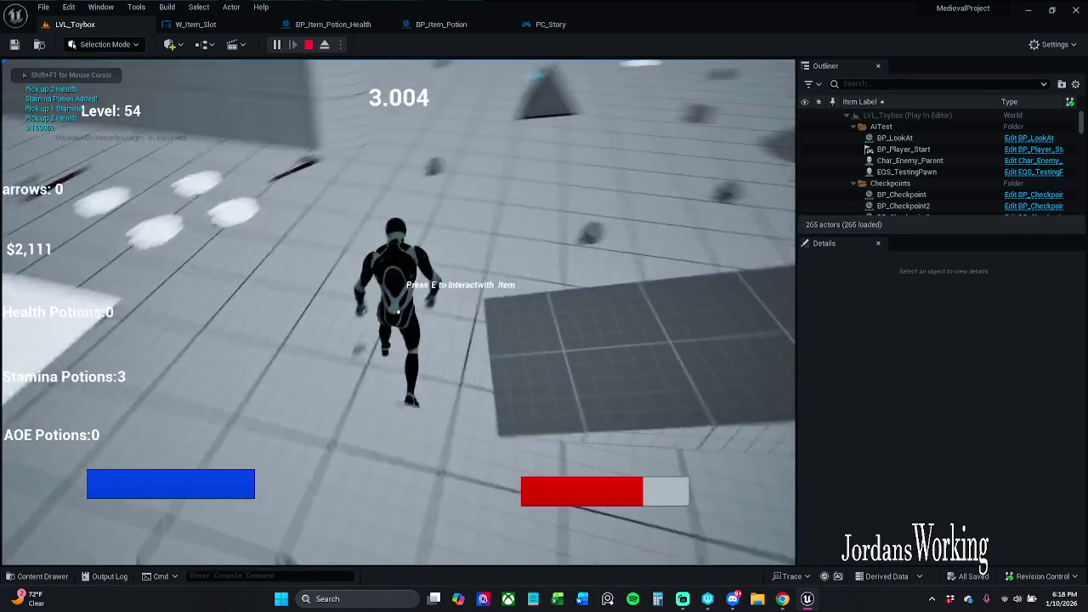
{"action": "key", "text": "i"}
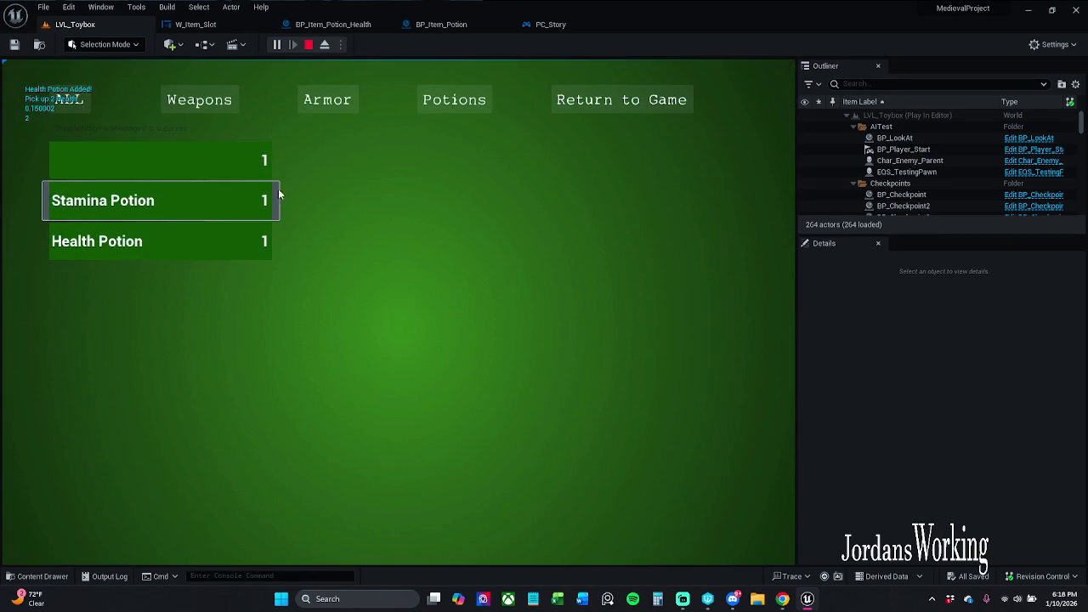
{"action": "left_click", "coordinate": [191, 211]}
{"action": "left_click", "coordinate": [652, 107]}
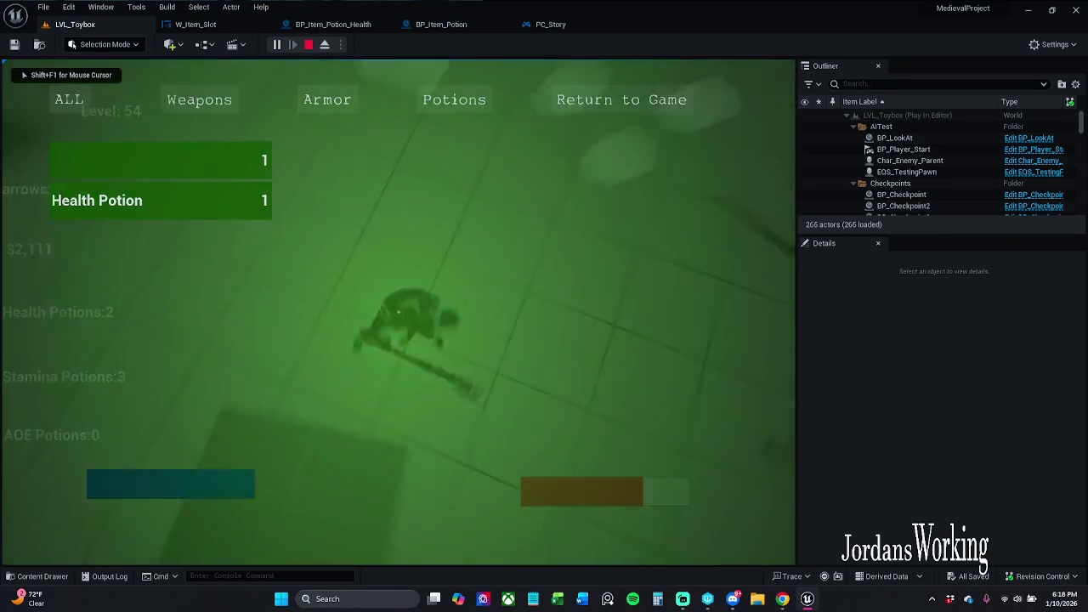
{"action": "key", "text": "w"}
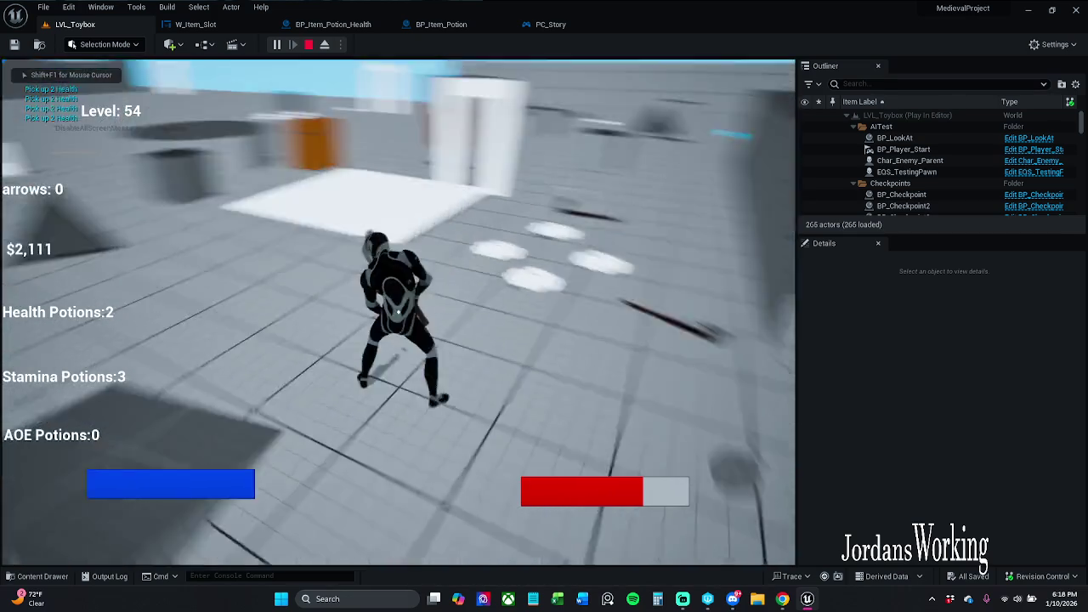
{"action": "key", "text": "w"}
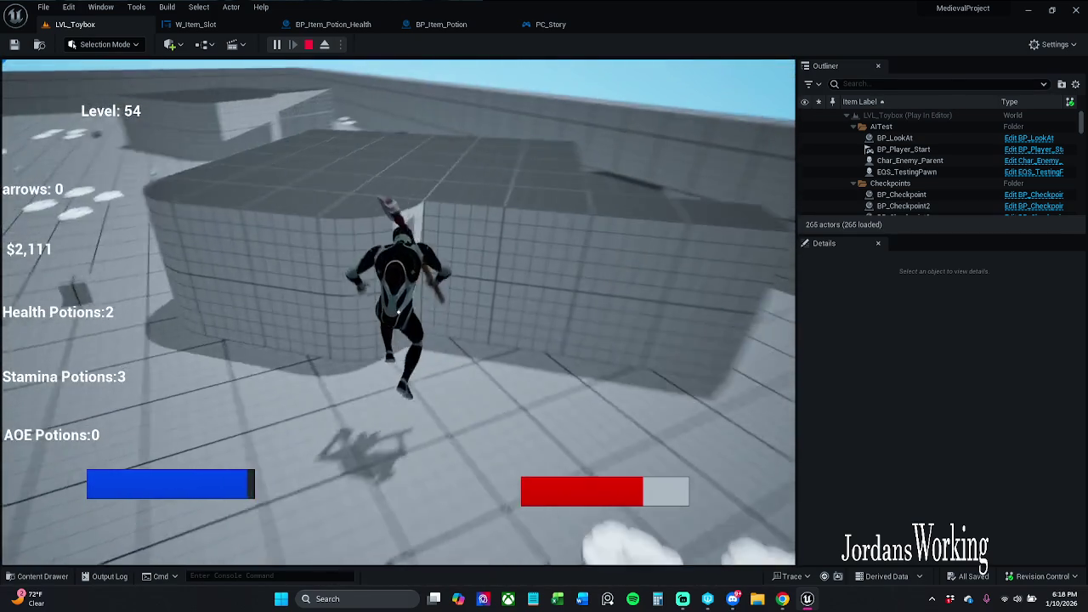
{"action": "key", "text": "e"}
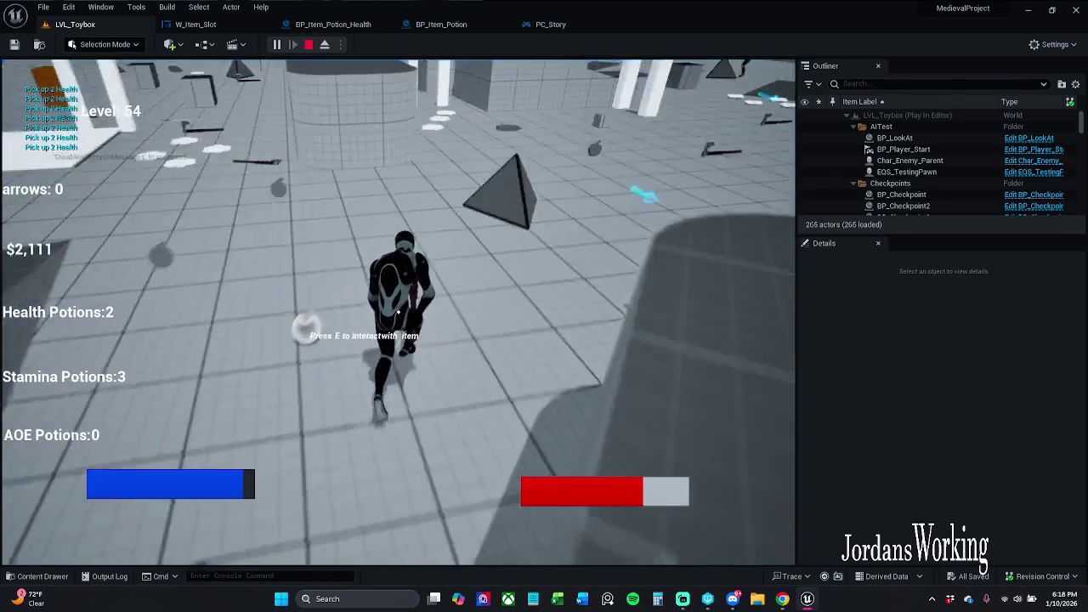
{"action": "key", "text": "Tab"}
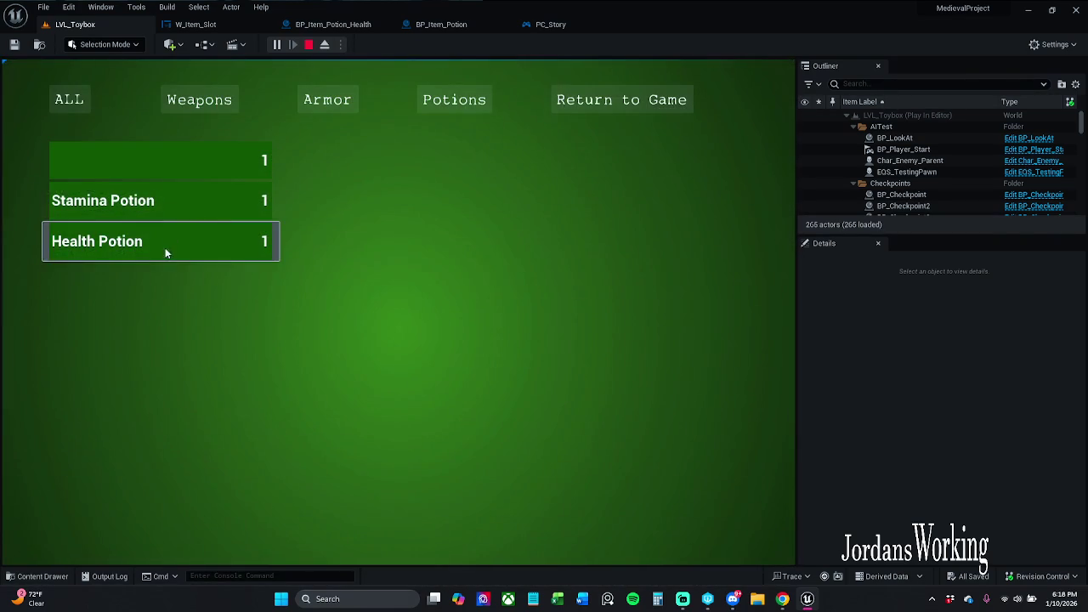
{"action": "left_click", "coordinate": [621, 100]}
{"action": "key", "text": "w"}
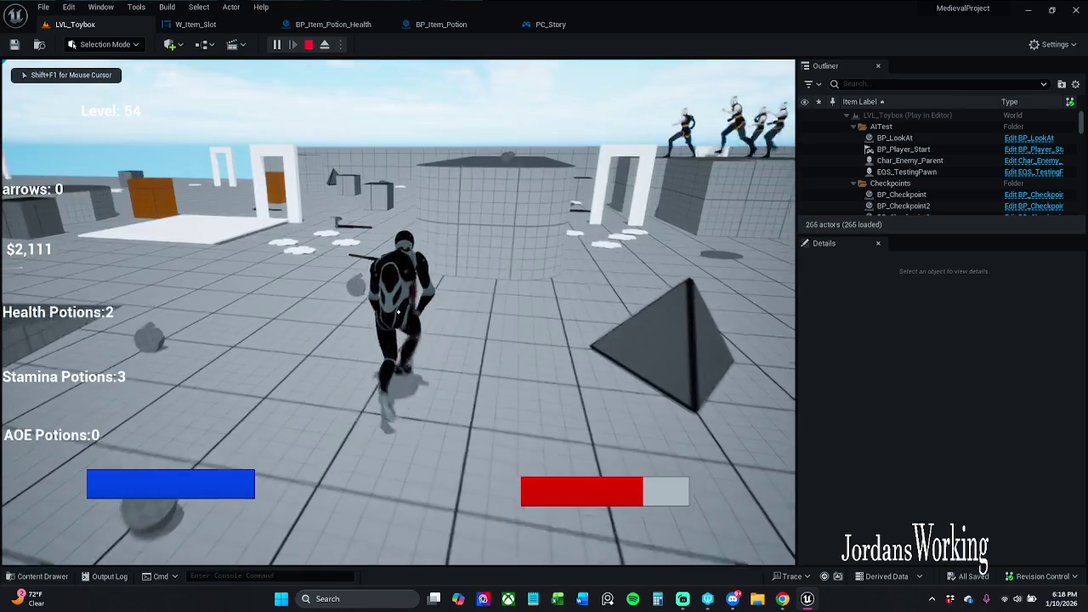
{"action": "key", "text": "Tab"}
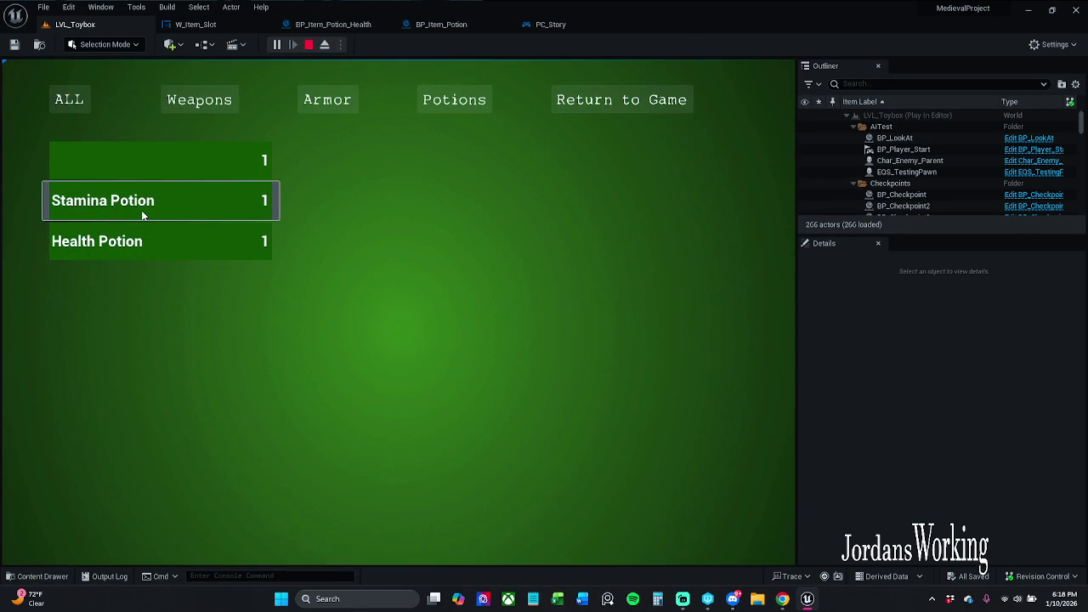
{"action": "left_click", "coordinate": [191, 201]}
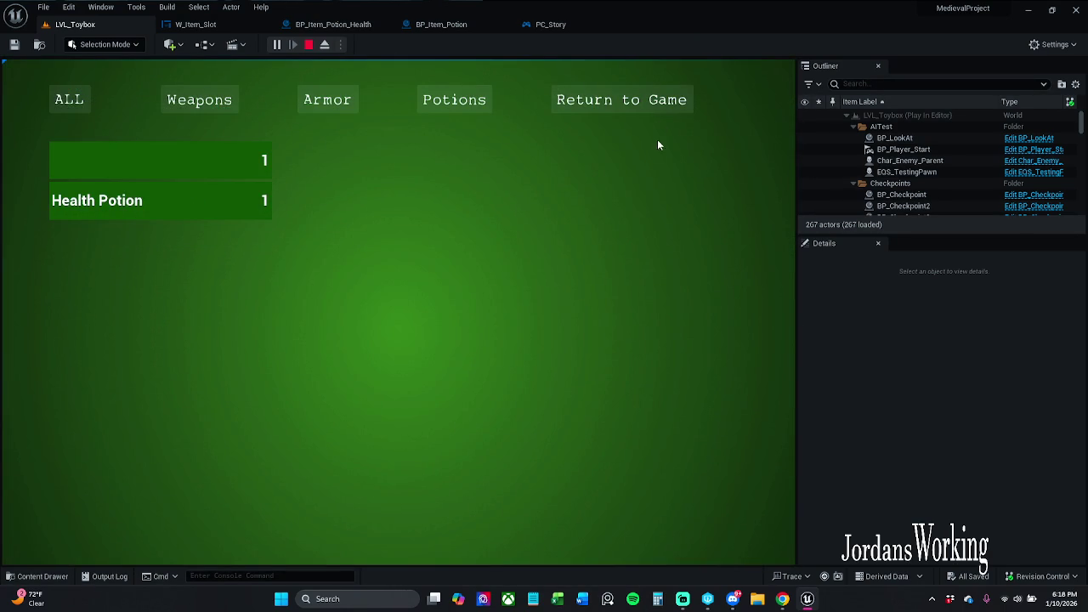
{"action": "left_click", "coordinate": [618, 102]}
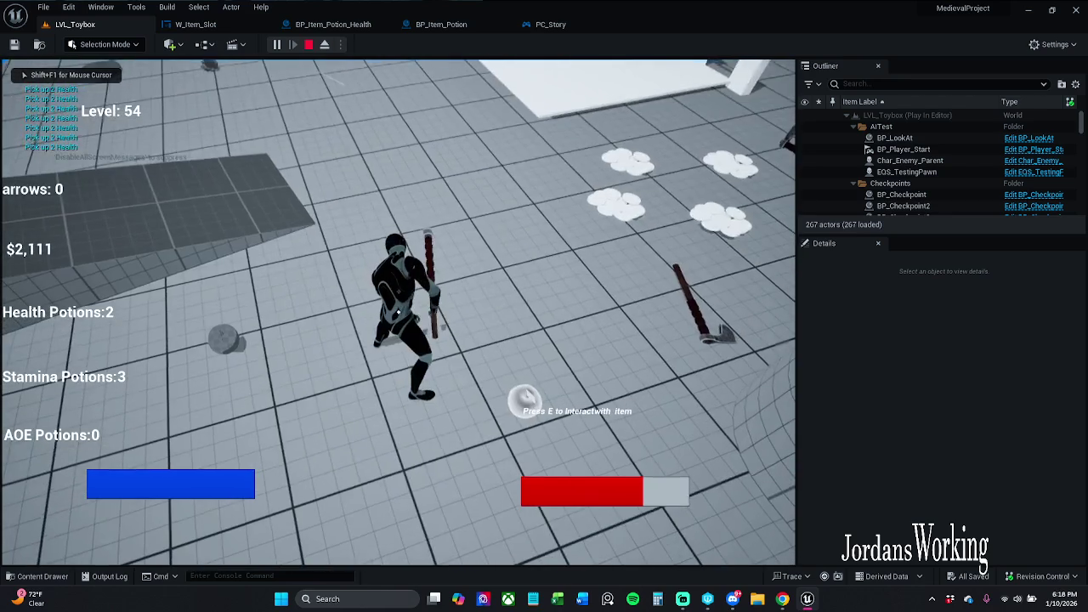
{"action": "key", "text": "i"}
{"action": "left_click", "coordinate": [195, 239]}
{"action": "left_click", "coordinate": [621, 101]}
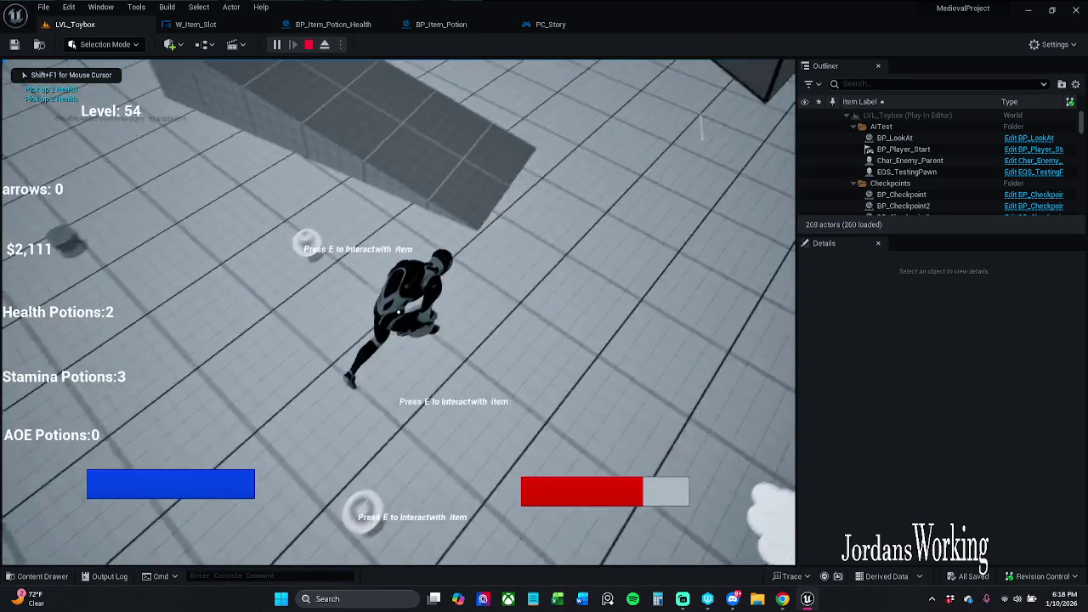
{"action": "key", "text": "w"}
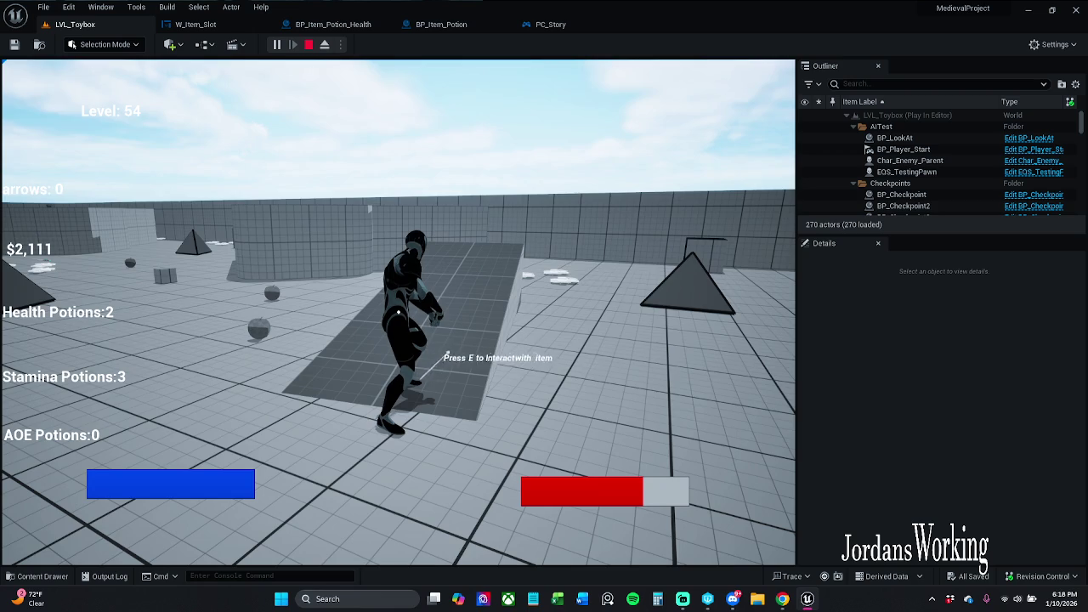
{"action": "key", "text": "e"}
{"action": "key", "text": "i"}
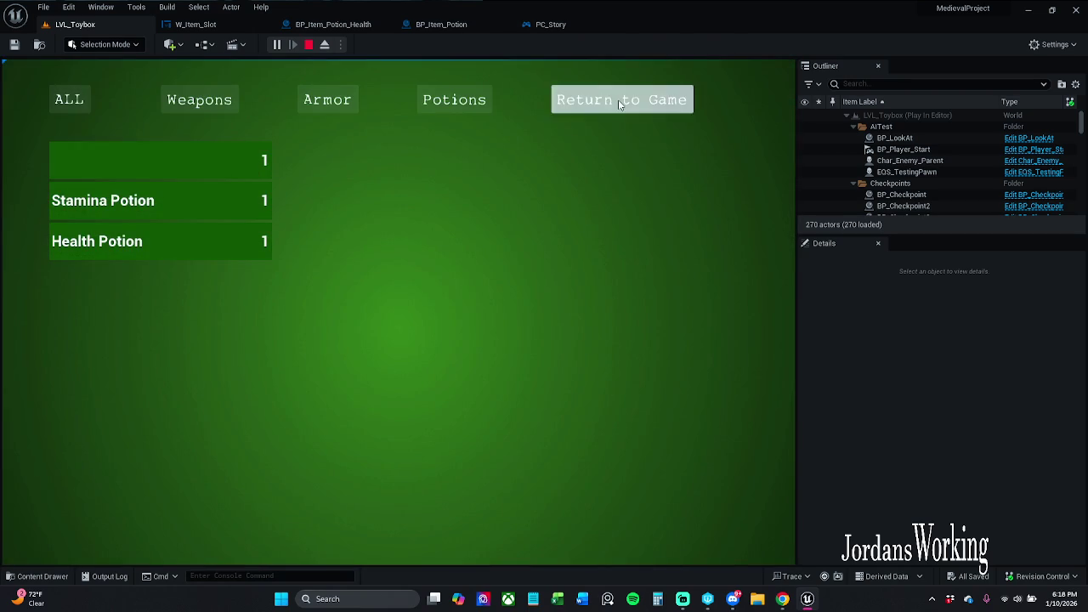
{"action": "left_click", "coordinate": [618, 100]}
{"action": "key", "text": "Escape"}
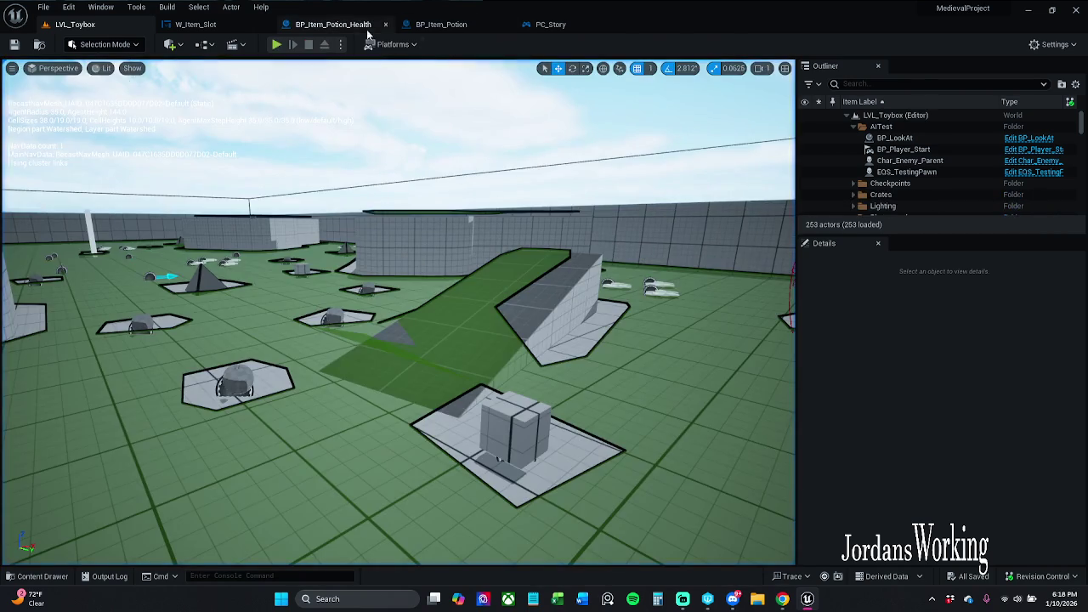
- Glance over the W_Item_Slot node network, then return to BP_Item_Potion_Health's event graph
{"action": "left_click", "coordinate": [366, 26]}
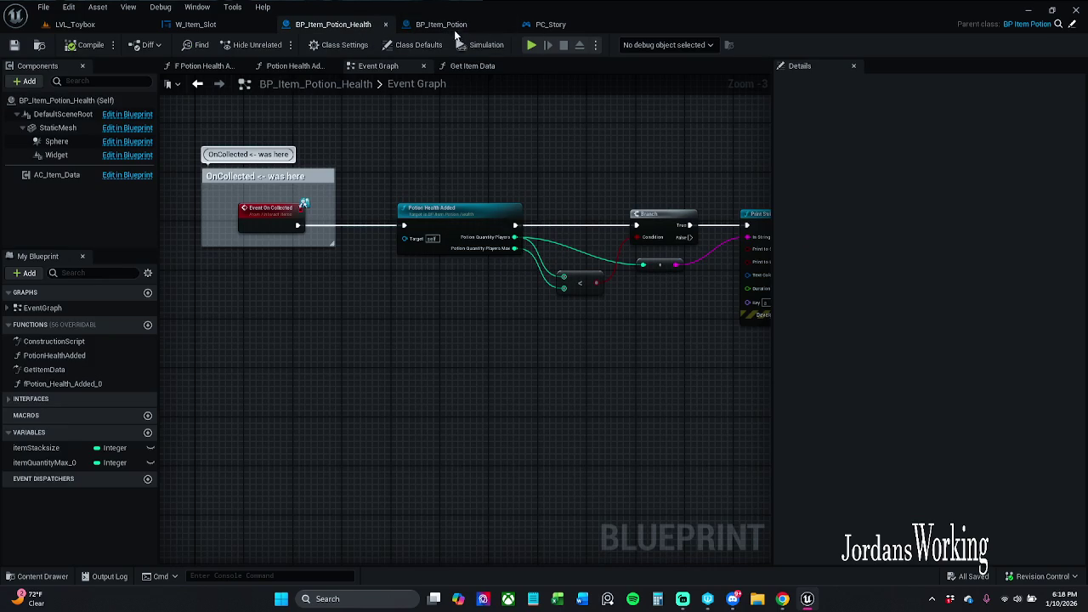
{"action": "left_click", "coordinate": [204, 28]}
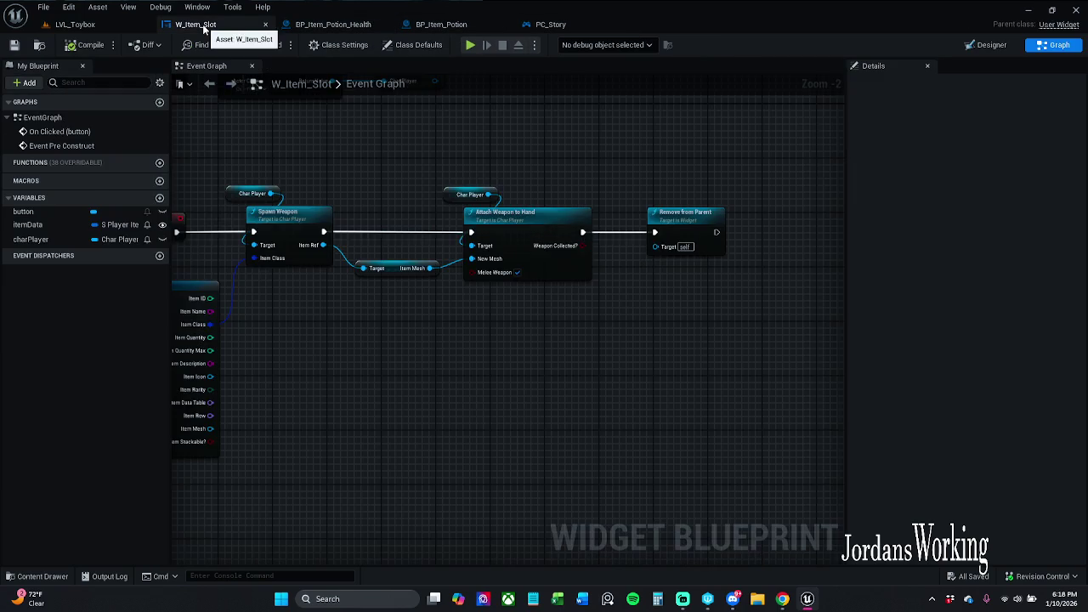
{"action": "mouse_move", "coordinate": [514, 293]}
{"action": "left_mouse_down"}
{"action": "mouse_move", "coordinate": [490, 214]}
{"action": "mouse_move", "coordinate": [483, 238]}
{"action": "left_mouse_up"}
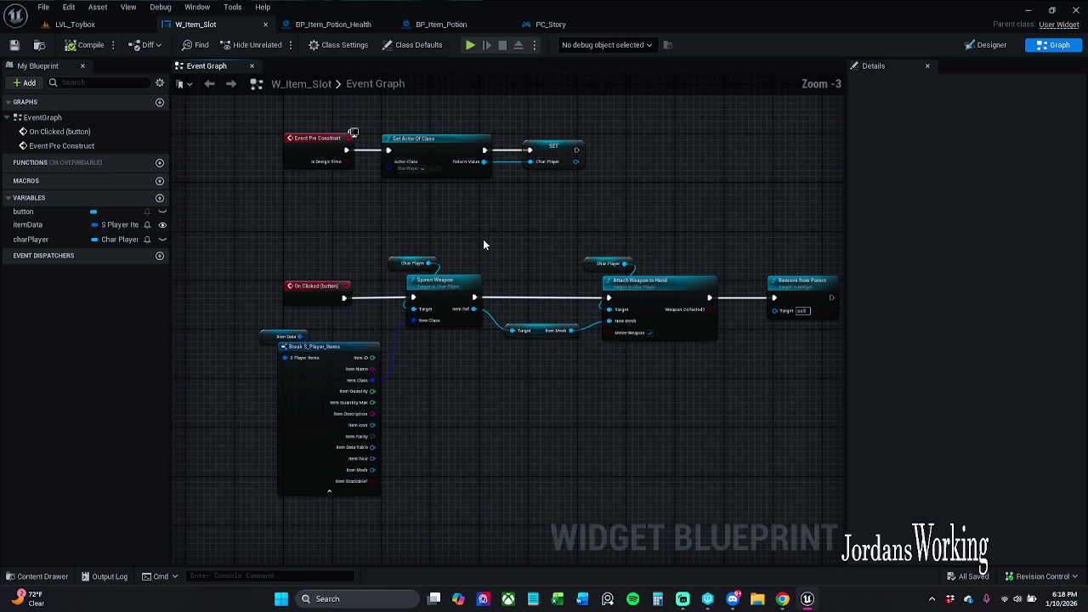
{"action": "scroll", "coordinate": [460, 242], "scroll_direction": "down", "scroll_amount": 1}
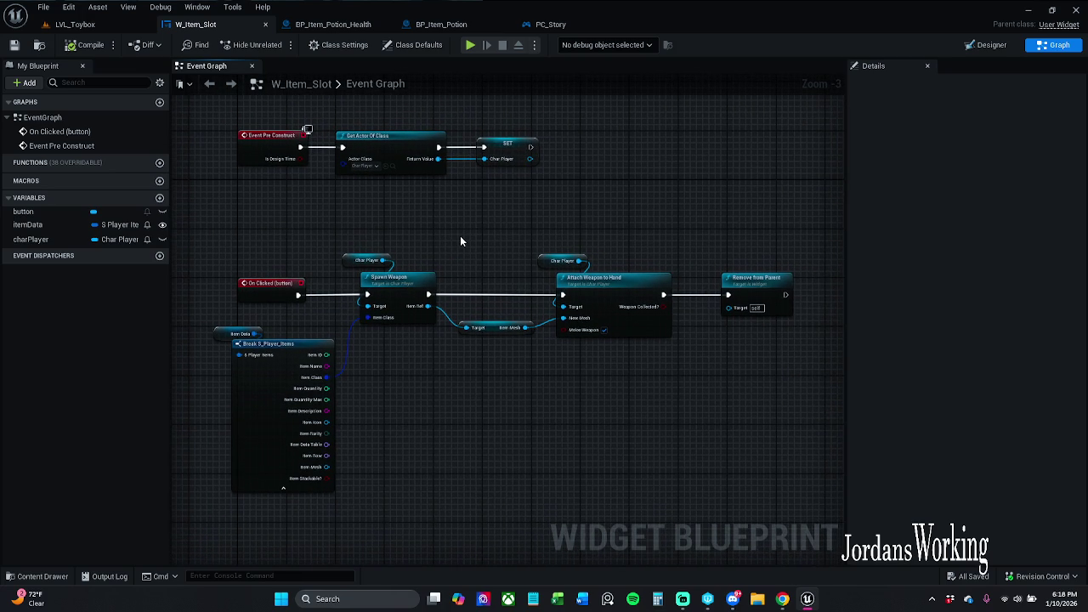
{"action": "left_click", "coordinate": [333, 24]}
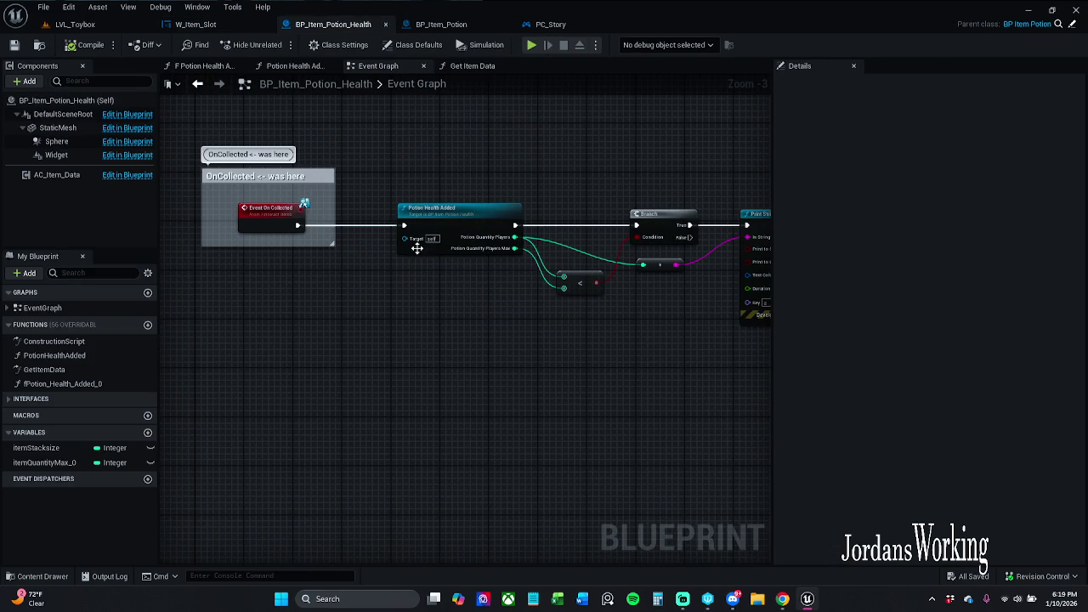
- Move the Self and Destroy Actor nodes up slightly in BP_Item_Potion_Health
{"action": "scroll", "coordinate": [433, 189], "scroll_direction": "down", "scroll_amount": 3}
{"action": "scroll", "coordinate": [500, 193], "scroll_direction": "up", "scroll_amount": 4}
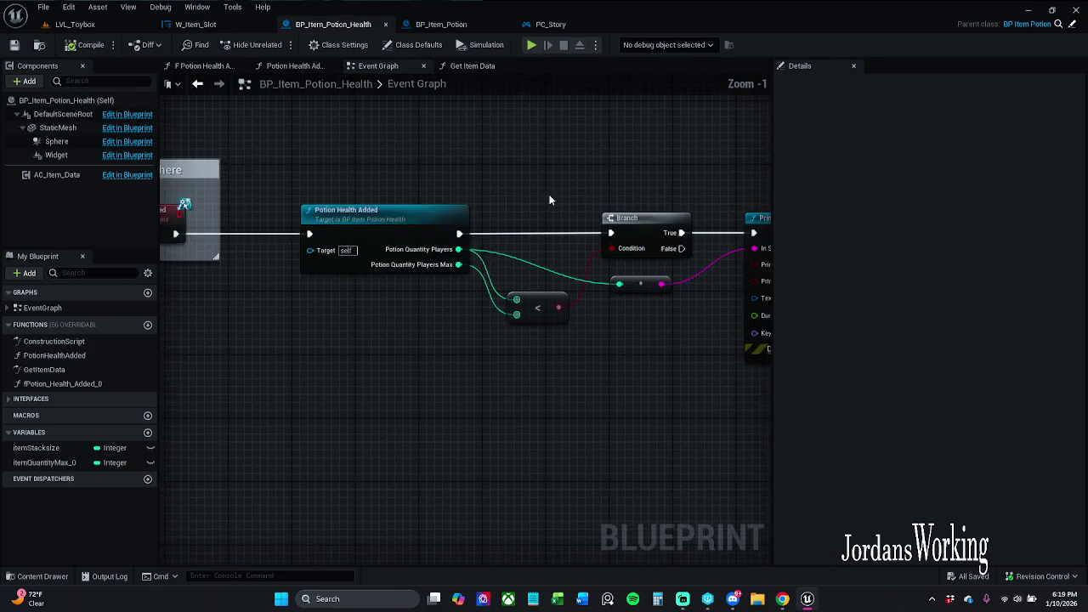
{"action": "left_click_drag", "start_coordinate": [500, 194], "coordinate": [180, 205]}
{"action": "mouse_move", "coordinate": [625, 330]}
{"action": "left_mouse_down"}
{"action": "mouse_move", "coordinate": [625, 291]}
{"action": "mouse_move", "coordinate": [439, 404]}
{"action": "mouse_move", "coordinate": [546, 329]}
{"action": "mouse_move", "coordinate": [510, 303]}
{"action": "left_mouse_up"}
- Review the Is Valid, SET and OnCollected nodes, then save the potion health blueprint
{"action": "scroll", "coordinate": [534, 330], "scroll_direction": "down", "scroll_amount": 2}
{"action": "scroll", "coordinate": [513, 246], "scroll_direction": "down", "scroll_amount": 5}
{"action": "scroll", "coordinate": [483, 303], "scroll_direction": "up", "scroll_amount": 6}
{"action": "mouse_move", "coordinate": [327, 311]}
{"action": "left_mouse_down"}
{"action": "mouse_move", "coordinate": [295, 315]}
{"action": "mouse_move", "coordinate": [427, 322]}
{"action": "mouse_move", "coordinate": [508, 352]}
{"action": "mouse_move", "coordinate": [285, 348]}
{"action": "mouse_move", "coordinate": [412, 351]}
{"action": "left_mouse_up"}
{"action": "scroll", "coordinate": [479, 330], "scroll_direction": "down", "scroll_amount": 2}
{"action": "mouse_move", "coordinate": [456, 317]}
{"action": "left_mouse_down"}
{"action": "mouse_move", "coordinate": [654, 319]}
{"action": "mouse_move", "coordinate": [498, 319]}
{"action": "left_mouse_up"}
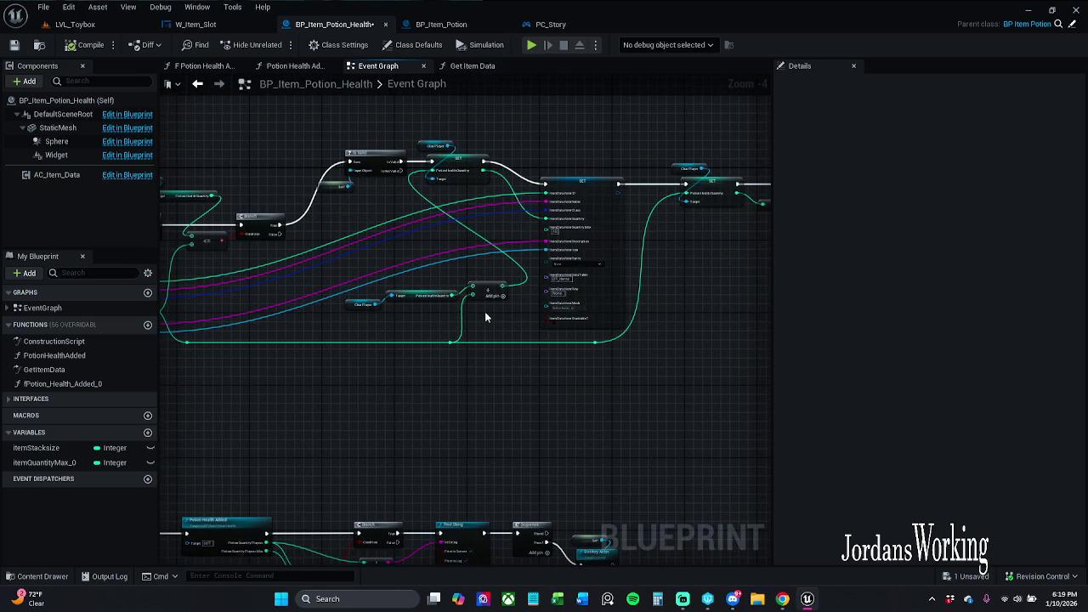
{"action": "left_click_drag", "start_coordinate": [365, 309], "coordinate": [607, 308]}
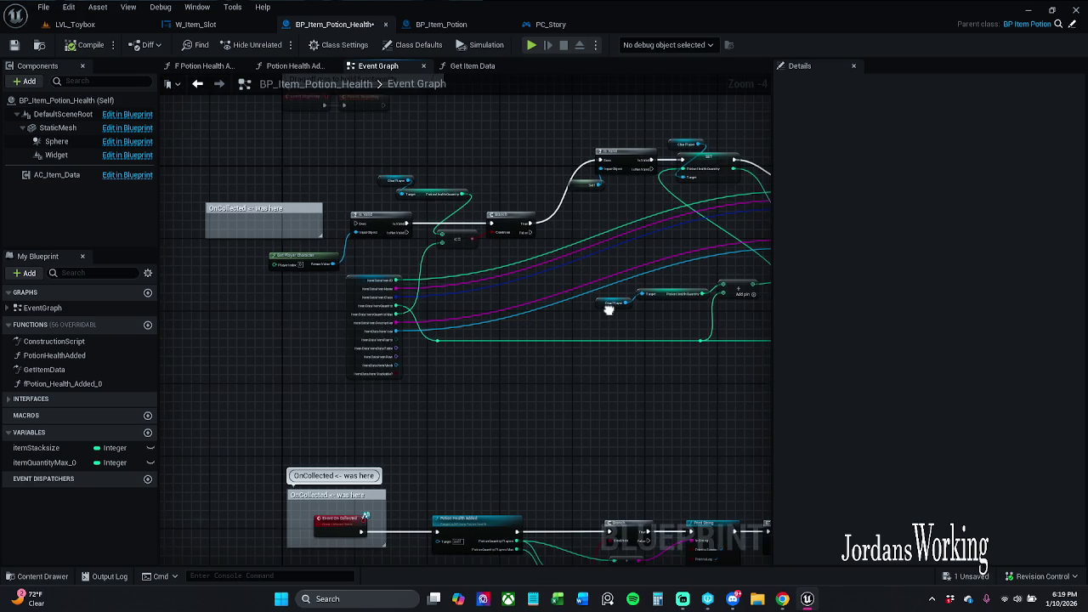
{"action": "left_click", "coordinate": [14, 45]}
- Switch to BP_Item_Potion, then on to the W_Item_Slot widget designer
{"action": "scroll", "coordinate": [478, 165], "scroll_direction": "up", "scroll_amount": 3}
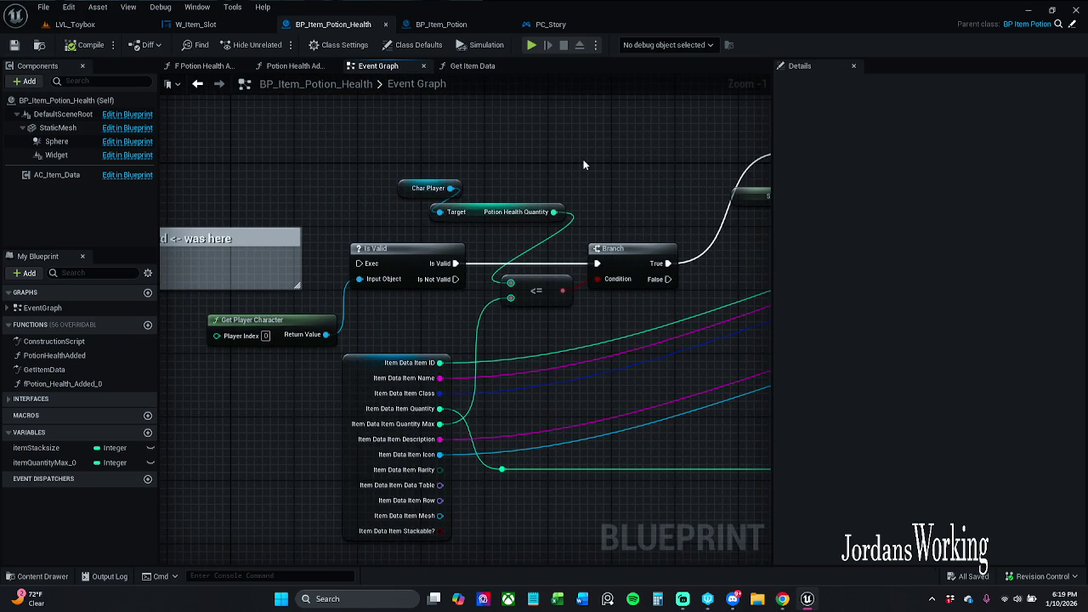
{"action": "scroll", "coordinate": [593, 161], "scroll_direction": "down", "scroll_amount": 1}
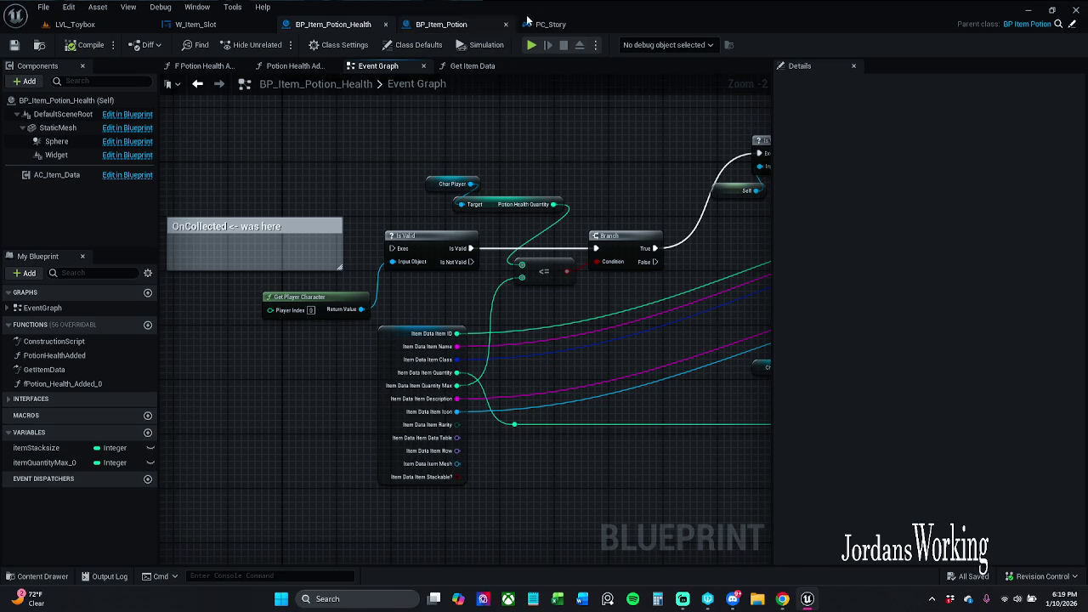
{"action": "left_click", "coordinate": [447, 25]}
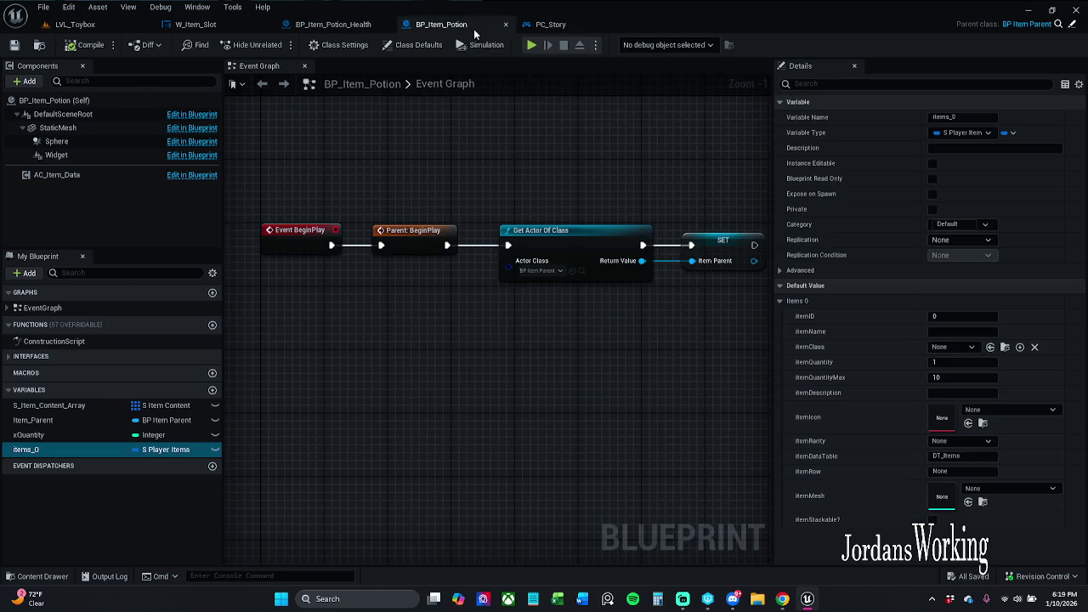
{"action": "left_click", "coordinate": [219, 30]}
- Verify the Num text block is bound to itemData.itemQuantity, then return to the LVL_Toybox level
{"action": "left_click", "coordinate": [987, 44]}
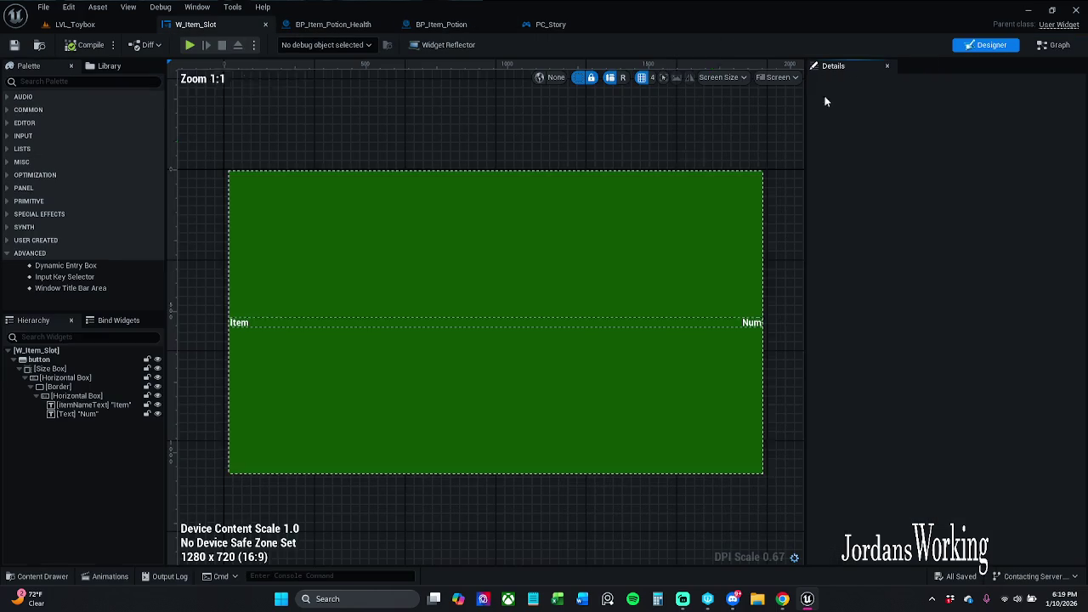
{"action": "left_click", "coordinate": [756, 324]}
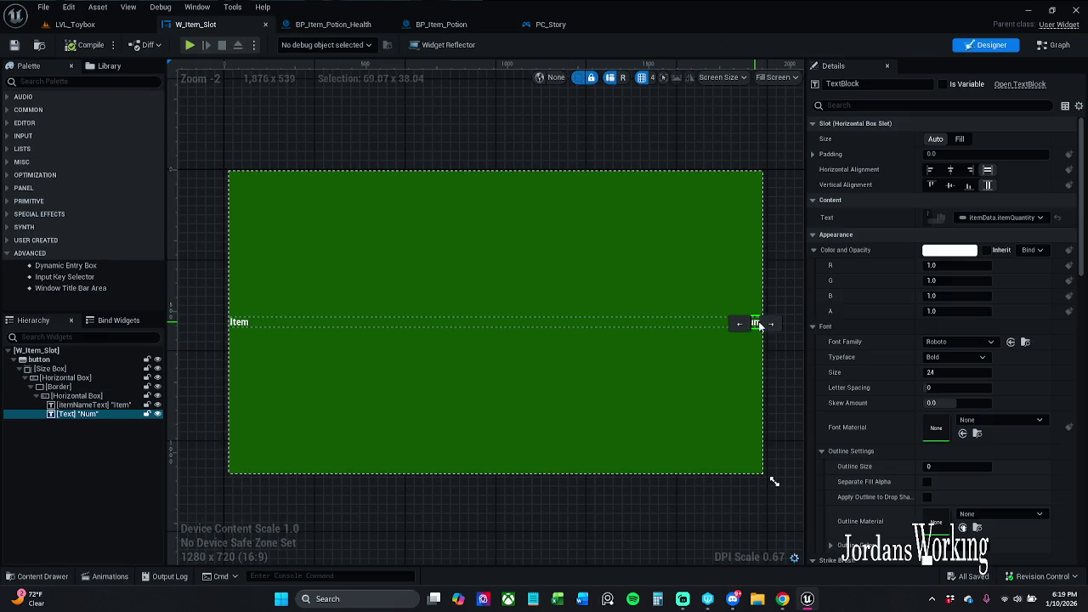
{"action": "left_click", "coordinate": [1001, 218]}
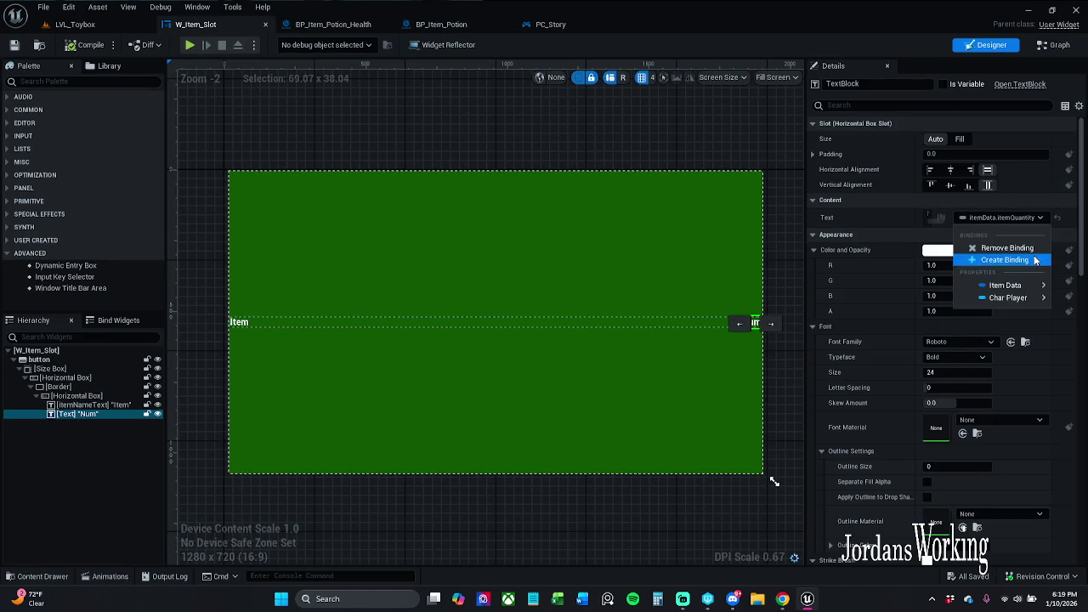
{"action": "mouse_move", "coordinate": [1034, 287]}
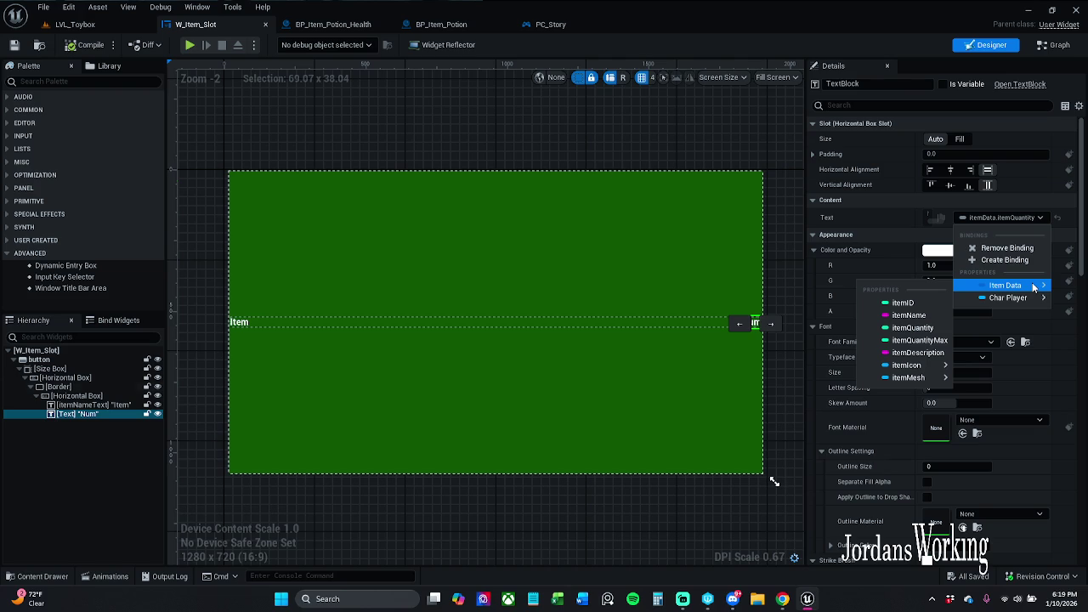
{"action": "left_click", "coordinate": [75, 24]}
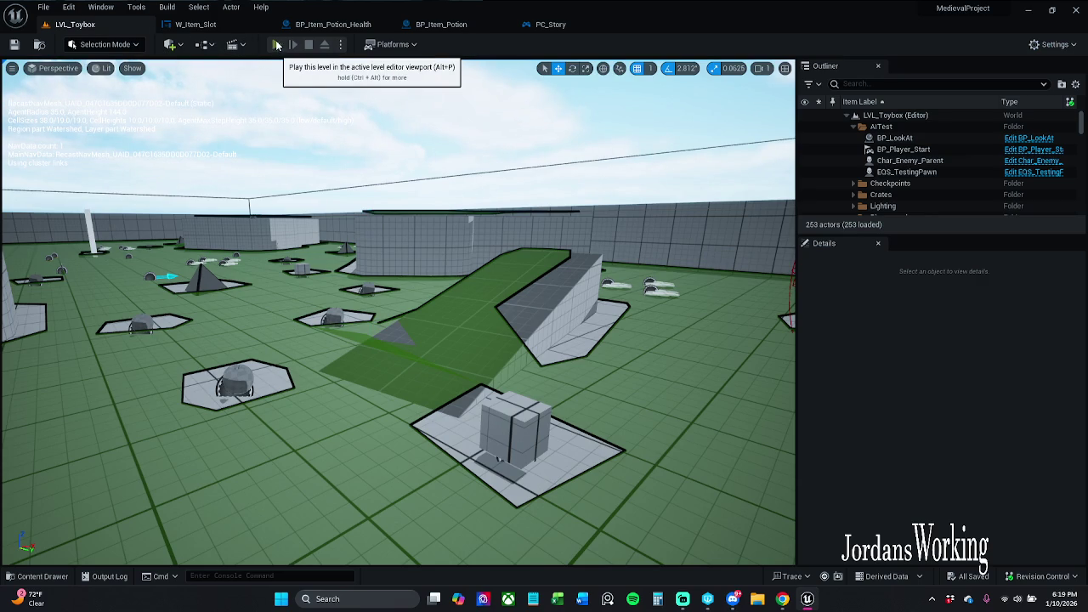
- Start a Play-in-Editor session, walk forward and open and close the inventory twice
{"action": "left_click", "coordinate": [274, 45]}
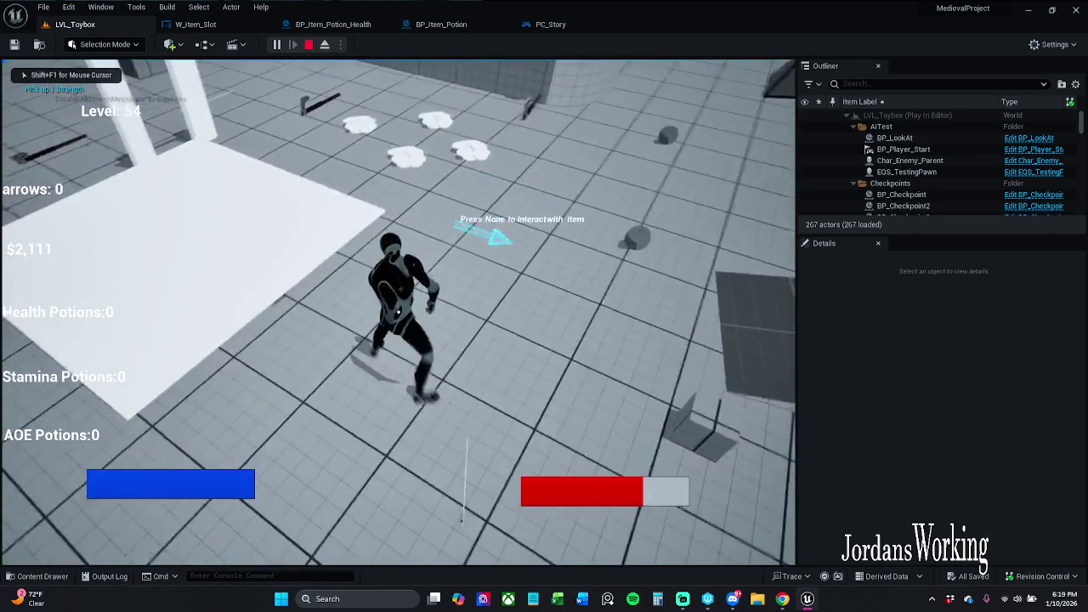
{"action": "key", "text": "w"}
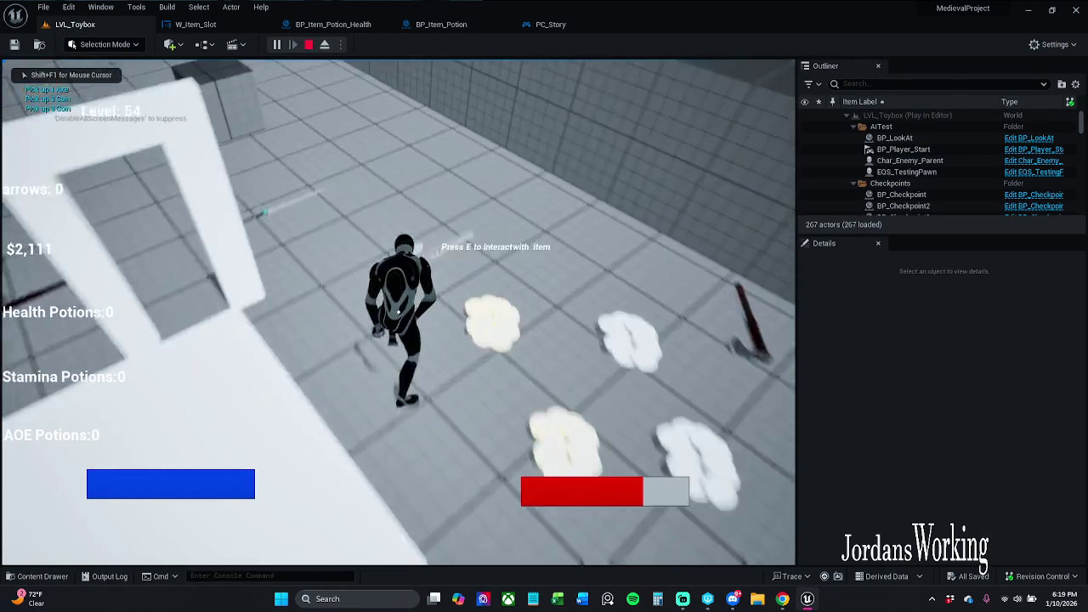
{"action": "key", "text": "i"}
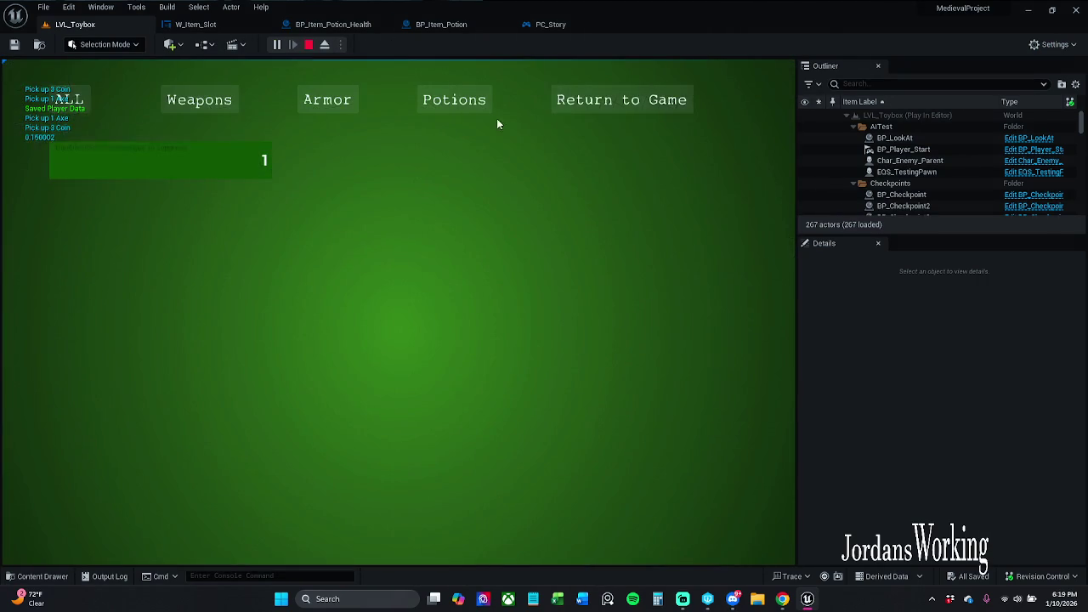
{"action": "key", "text": "i"}
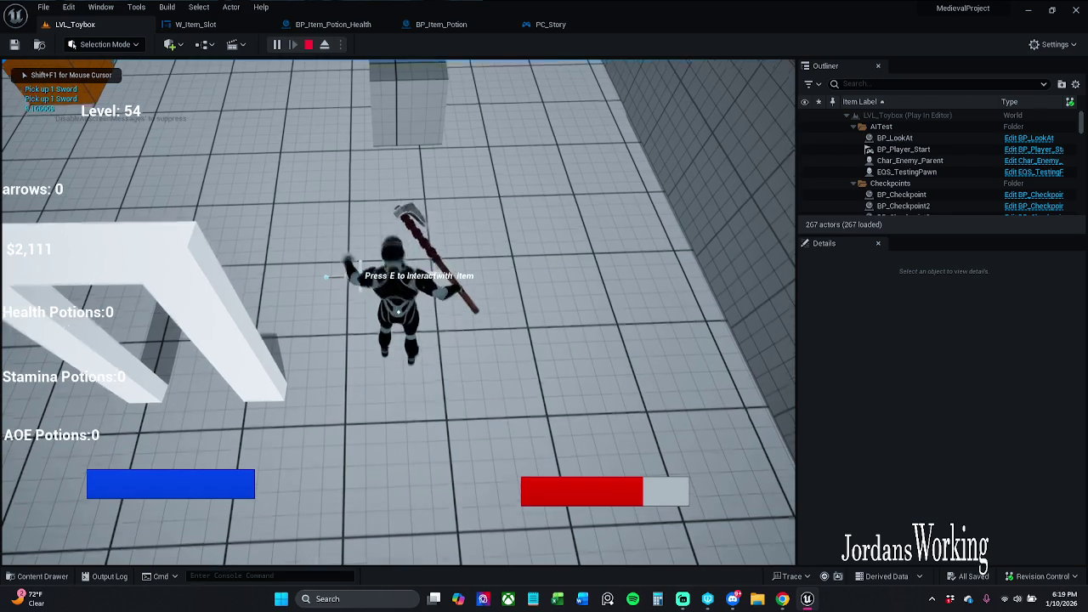
{"action": "key", "text": "i"}
{"action": "key", "text": "i"}
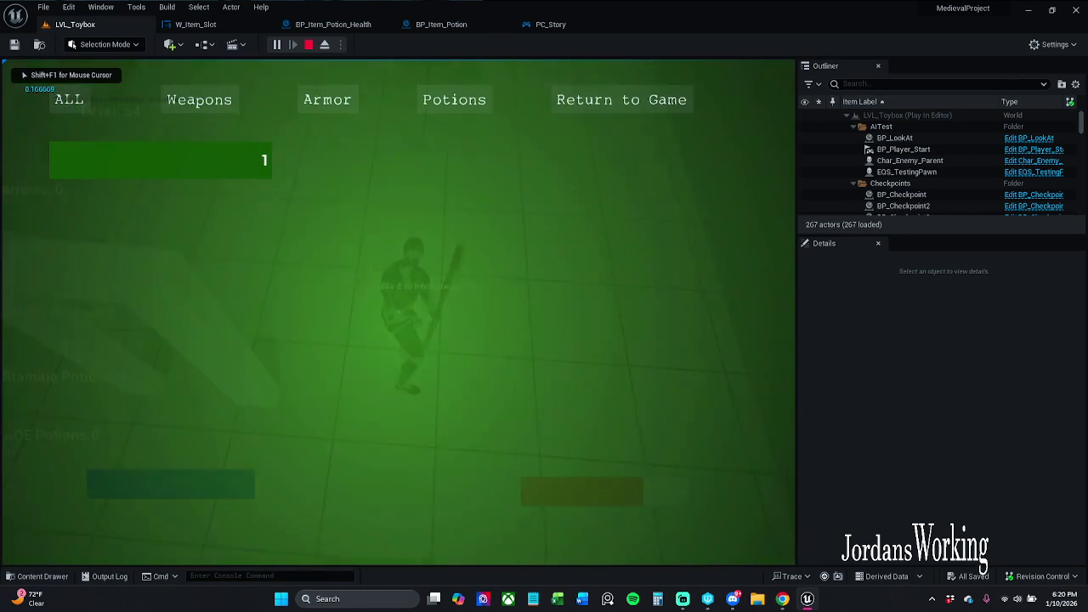
{"action": "key", "text": "i"}
{"action": "key", "text": "i"}
{"action": "key", "text": "i"}
{"action": "key", "text": "i"}
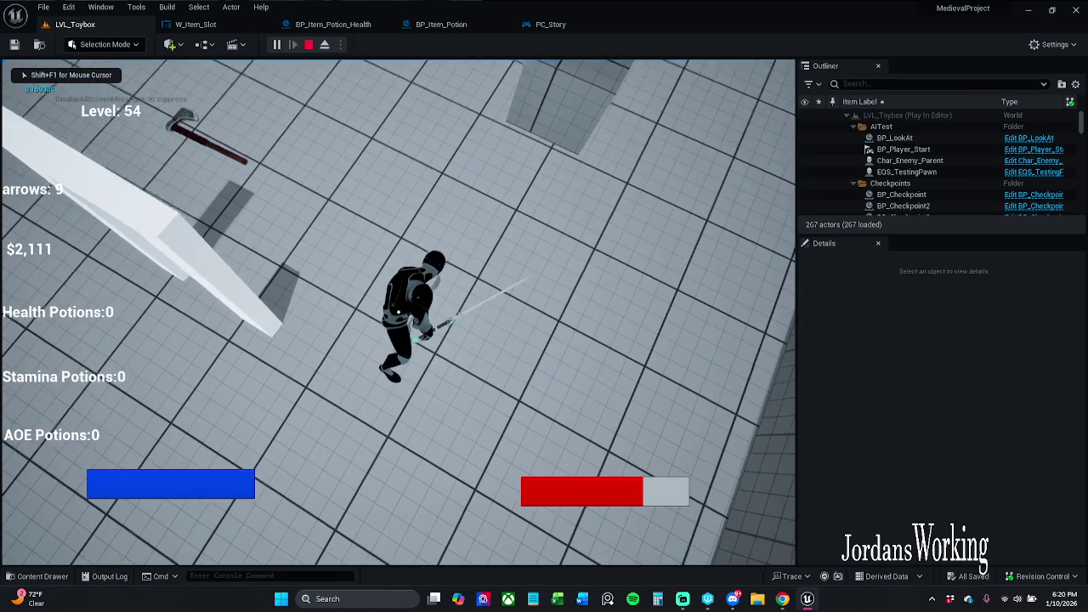
- Run to the orange blocks, equip the sword and swing attacks, briefly checking the inventory
{"action": "key", "text": "e"}
{"action": "key", "text": "w"}
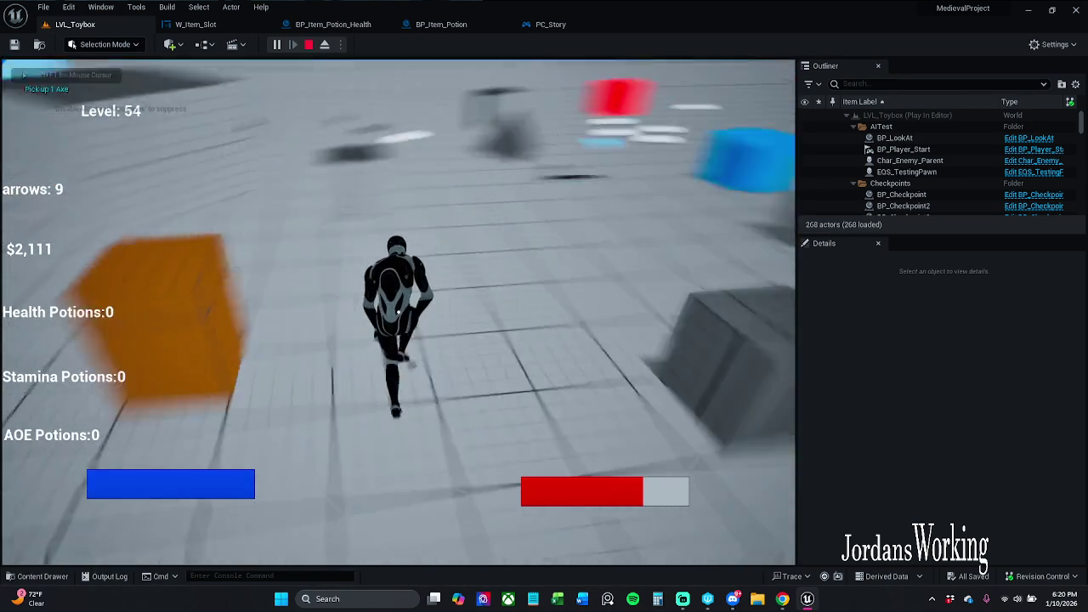
{"action": "key", "text": "w"}
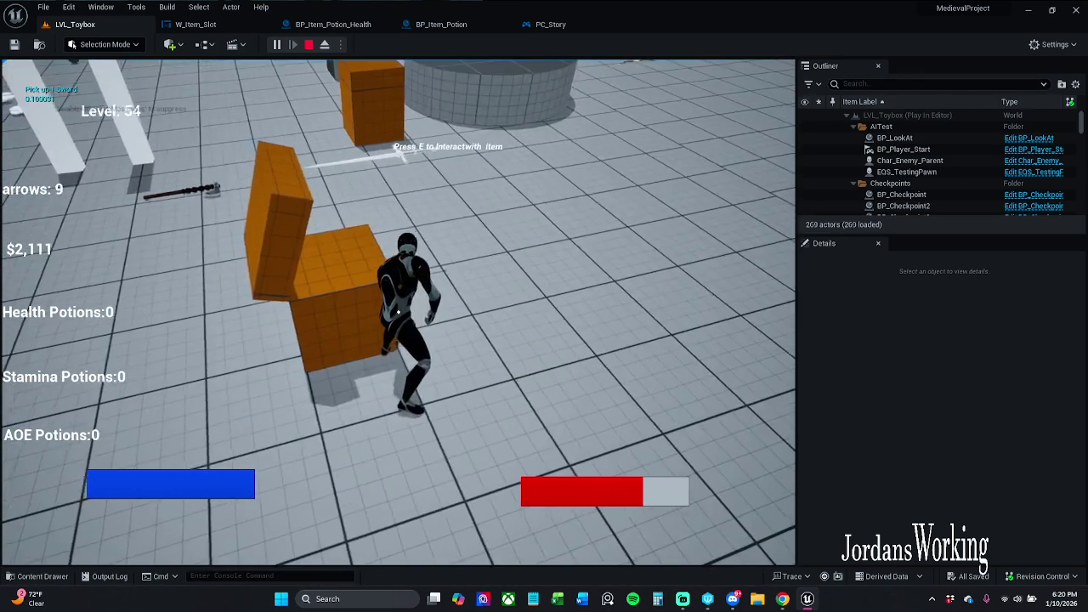
{"action": "key", "text": "1"}
{"action": "left_click", "coordinate": [398, 312]}
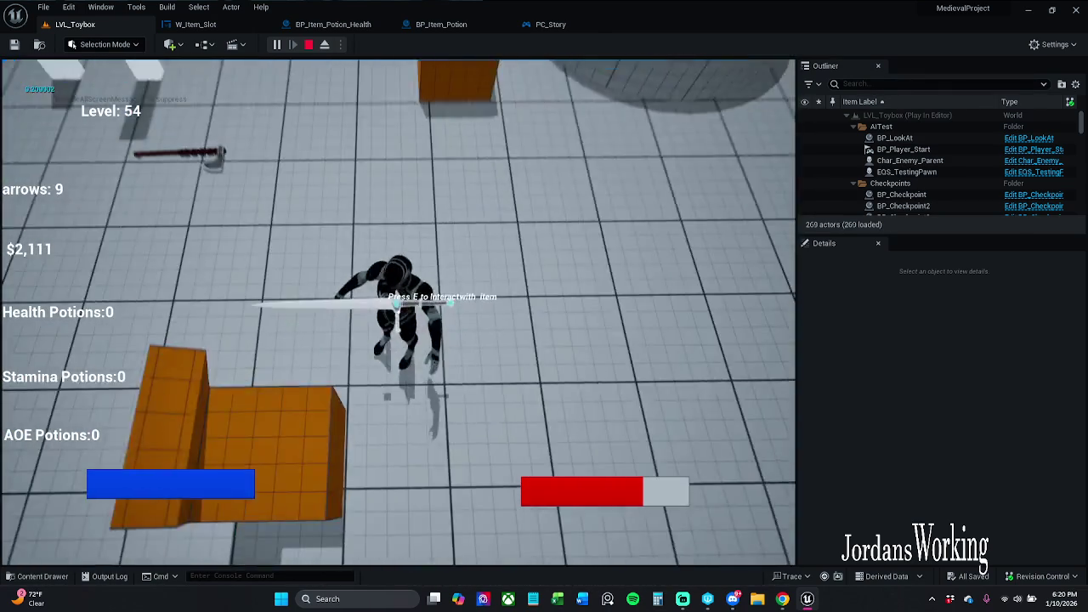
{"action": "left_click", "coordinate": [398, 312]}
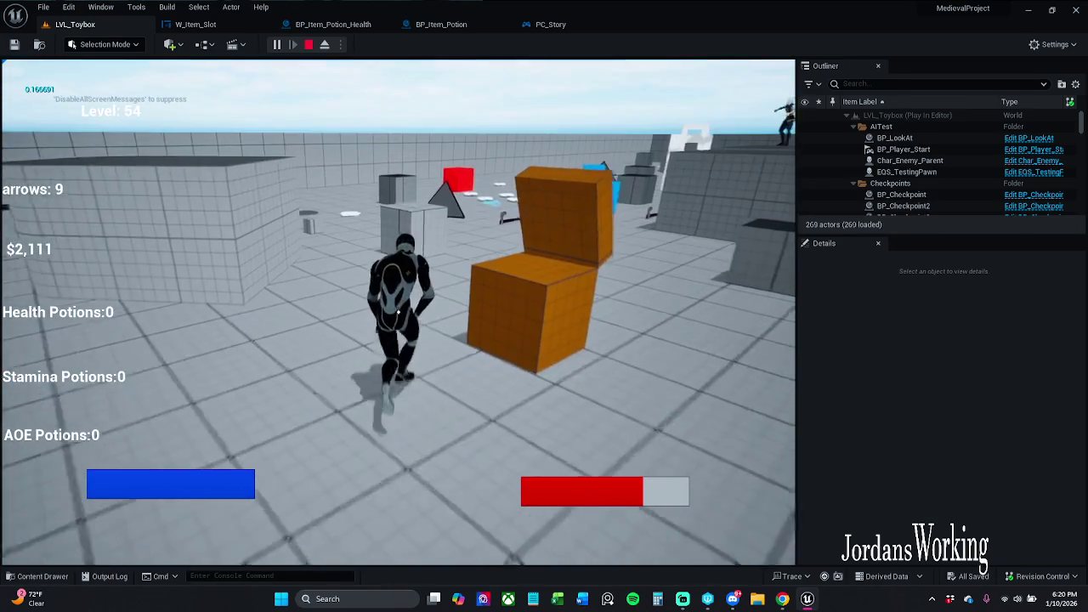
{"action": "key", "text": "i"}
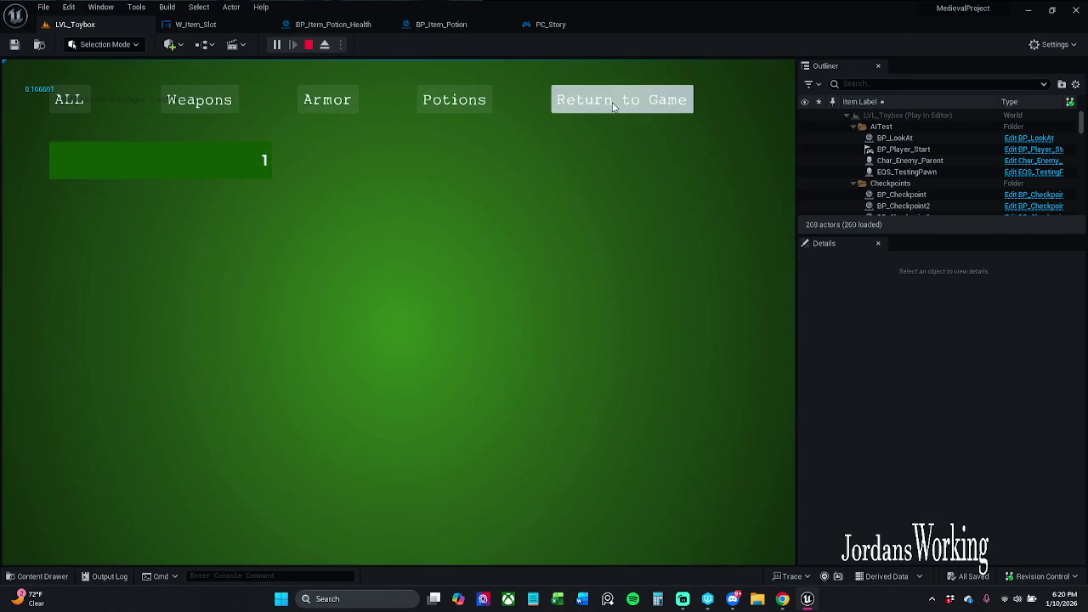
{"action": "left_click", "coordinate": [612, 101]}
{"action": "left_click", "coordinate": [398, 312]}
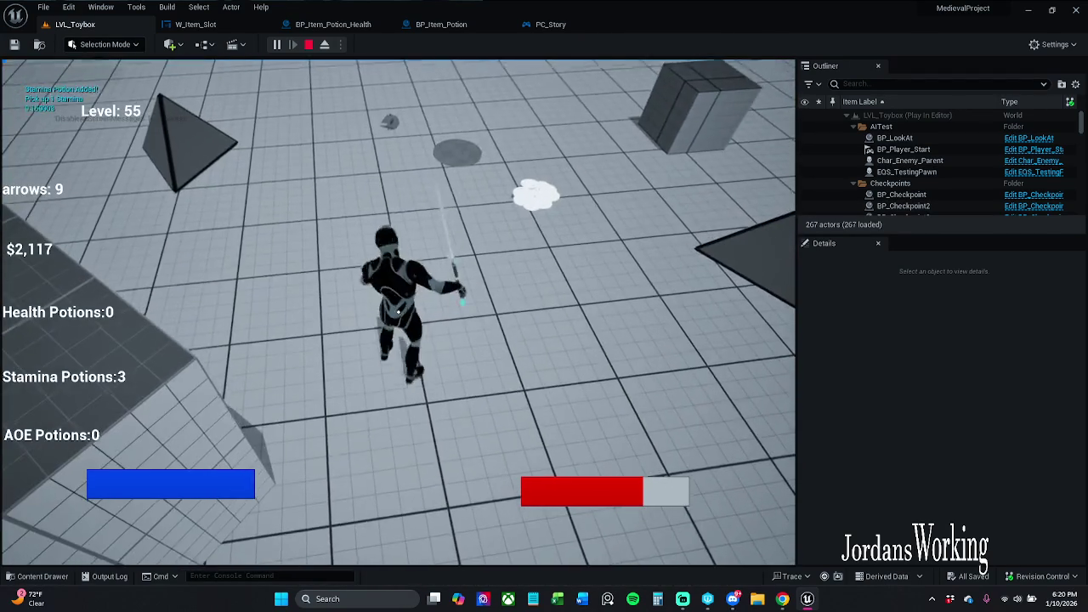
- Use a Stamina Potion from the inventory, removing its slot
{"action": "key", "text": "i"}
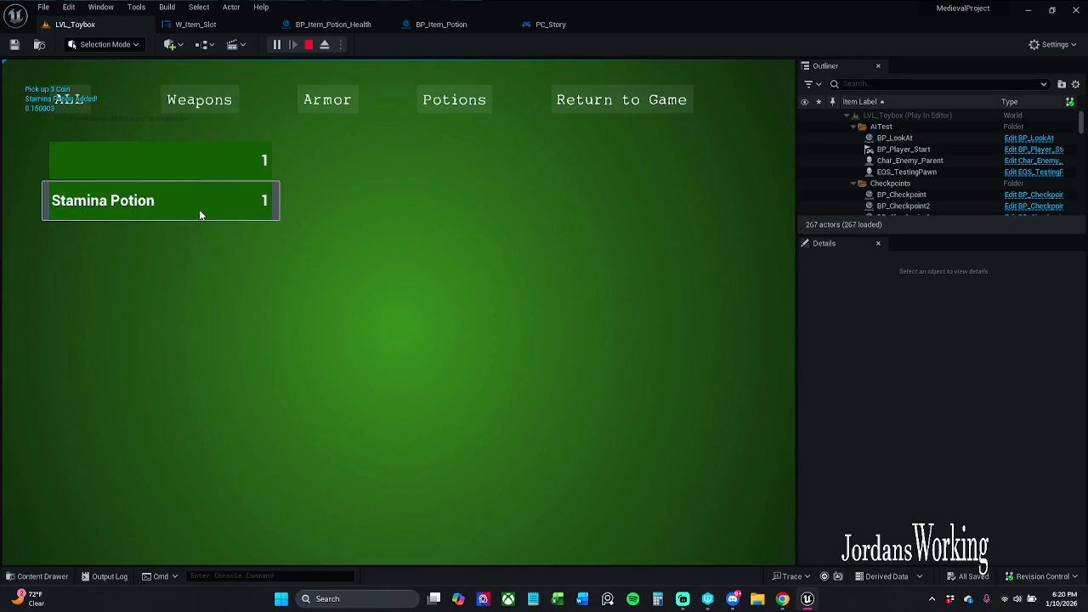
{"action": "left_click", "coordinate": [200, 215]}
{"action": "left_click", "coordinate": [614, 105]}
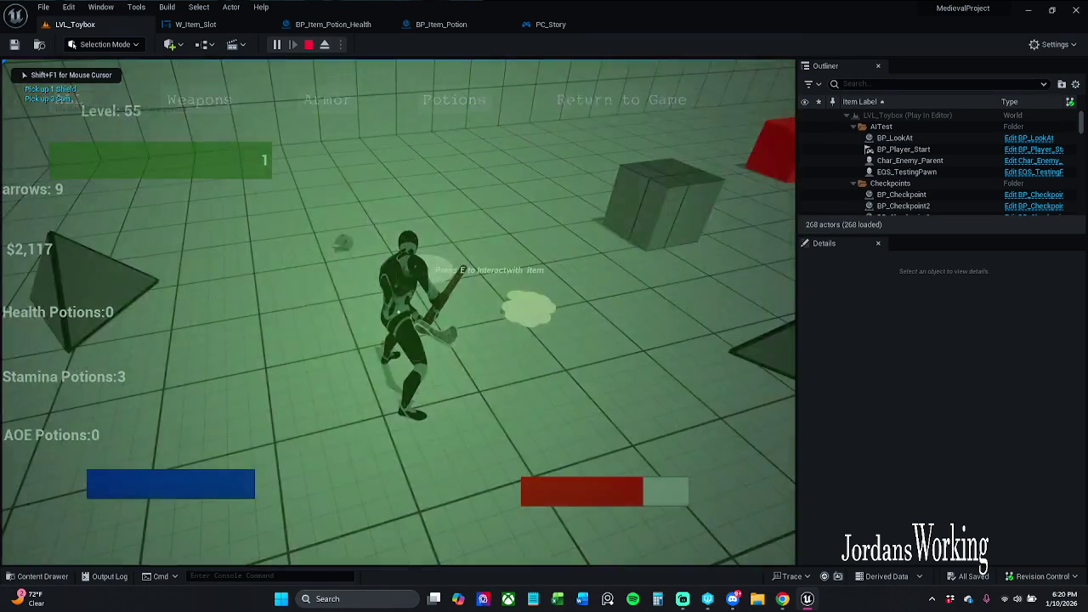
- Run around collecting coins and the shield, then stop the play session with Esc
{"action": "key", "text": "w"}
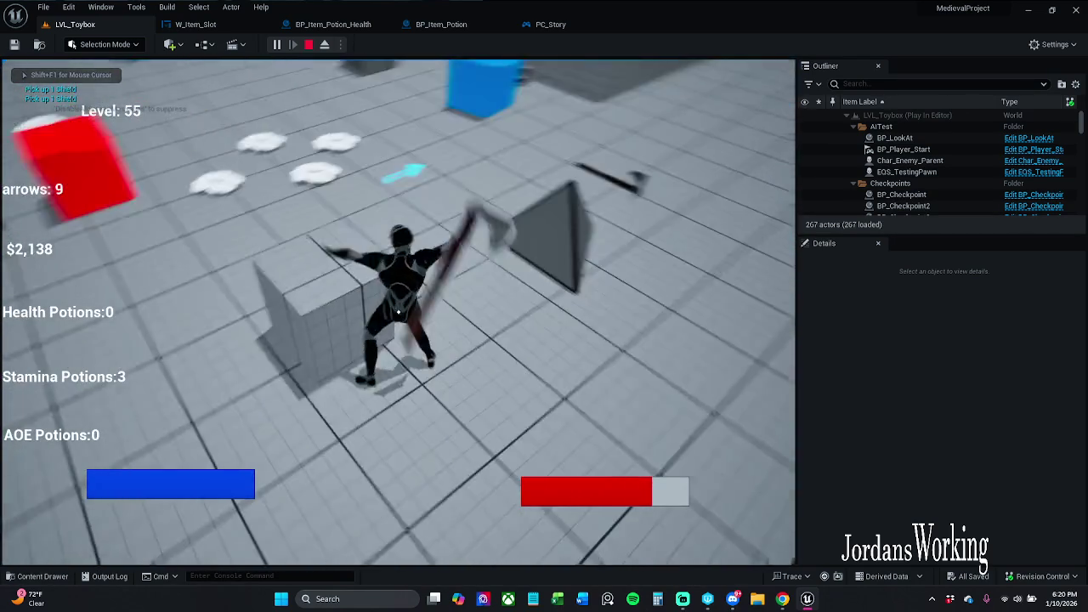
{"action": "key", "text": "w"}
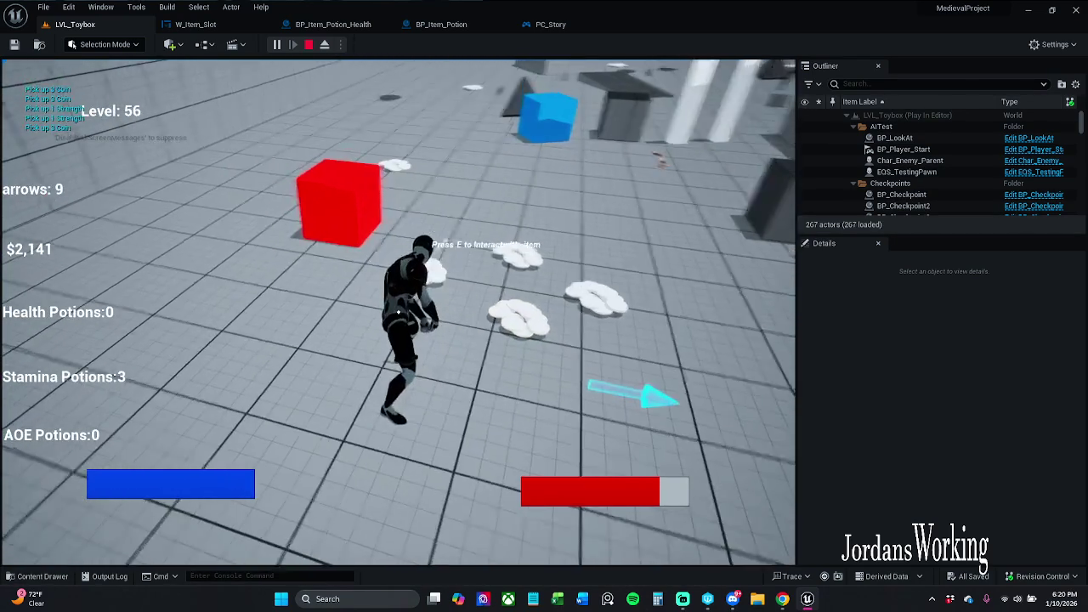
{"action": "key", "text": "w"}
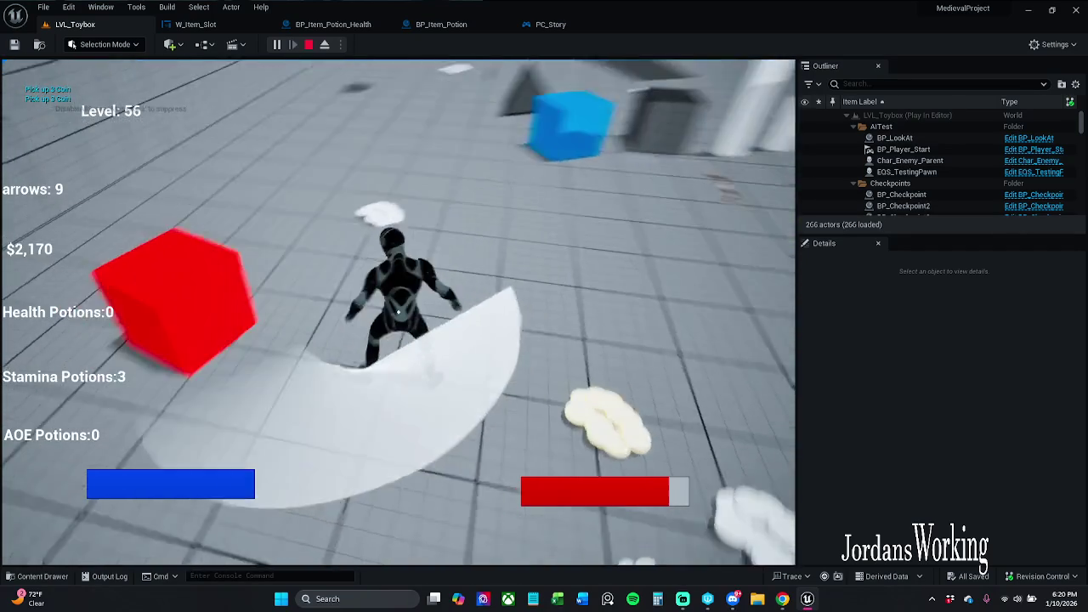
{"action": "key", "text": "w"}
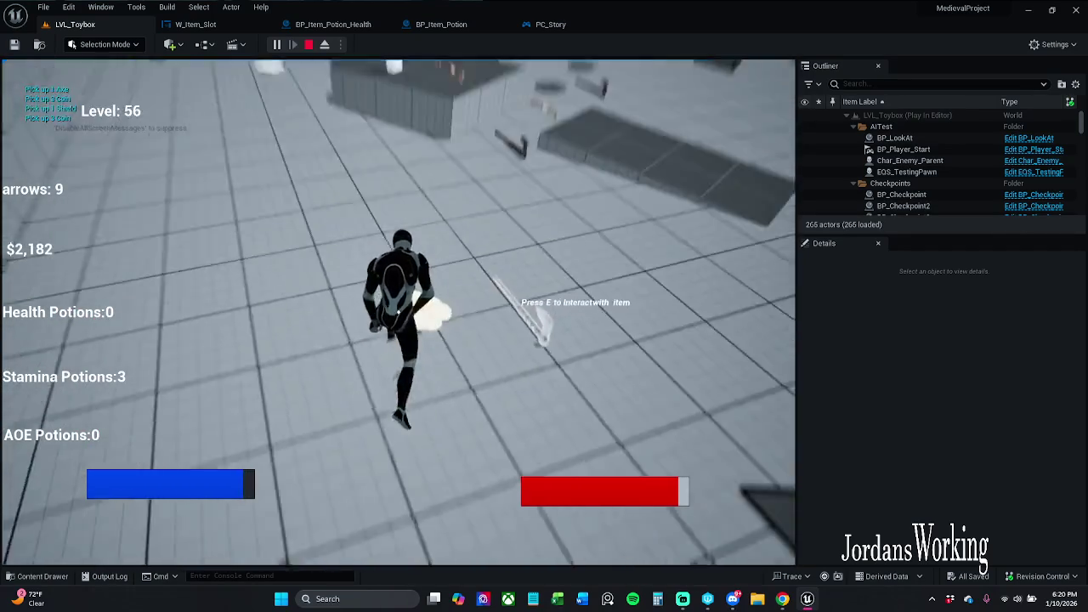
{"action": "key", "text": "e"}
{"action": "key", "text": "w"}
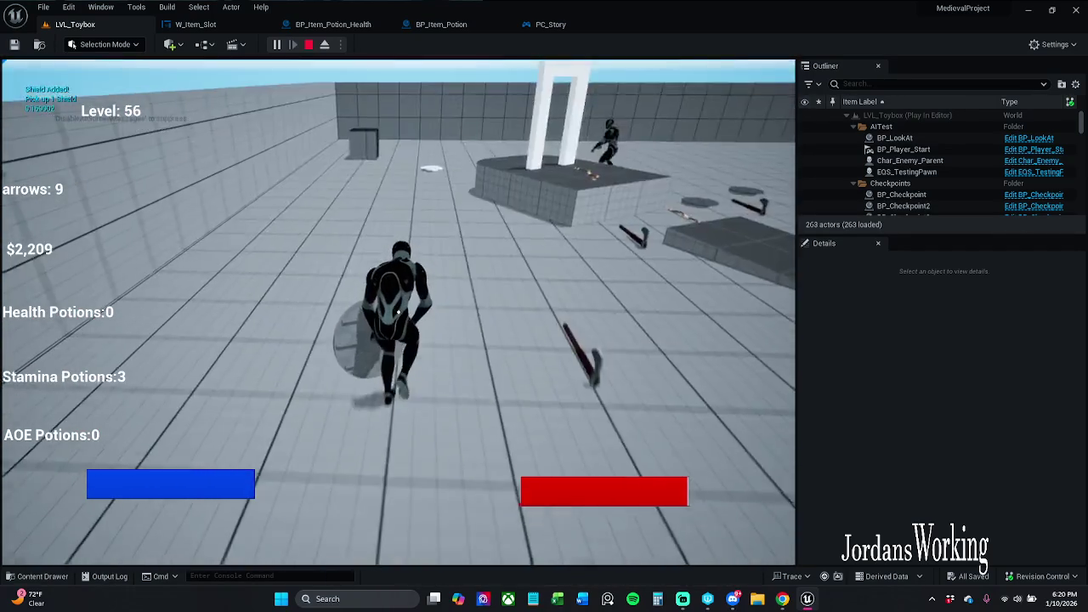
{"action": "key", "text": "w"}
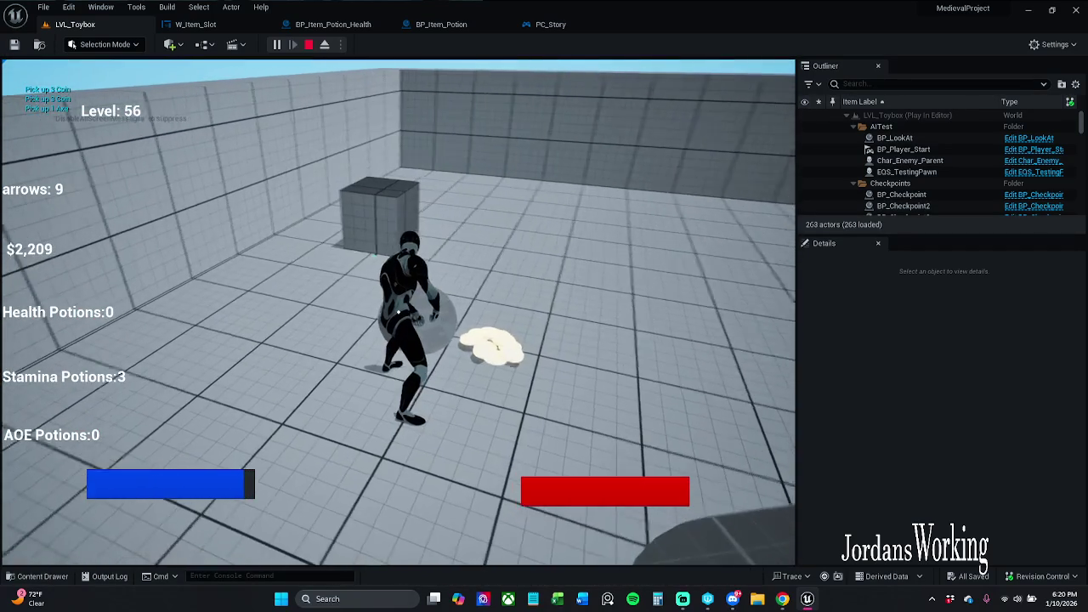
{"action": "key", "text": "Escape"}
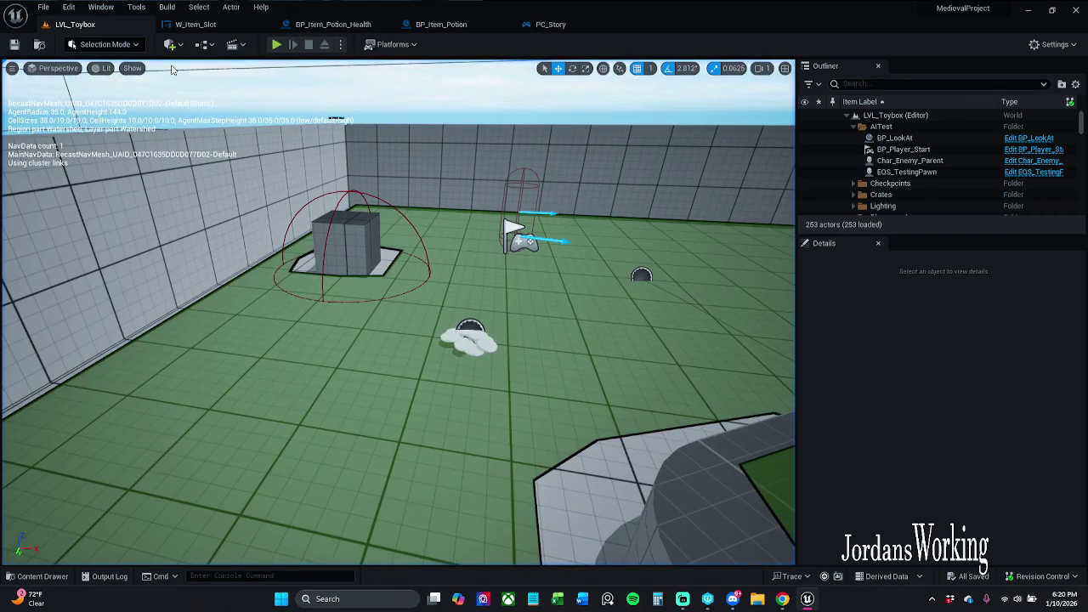
- Inspect the PC_Story graph and the BP_Item_Potion BeginPlay node chain
{"action": "left_click", "coordinate": [551, 24]}
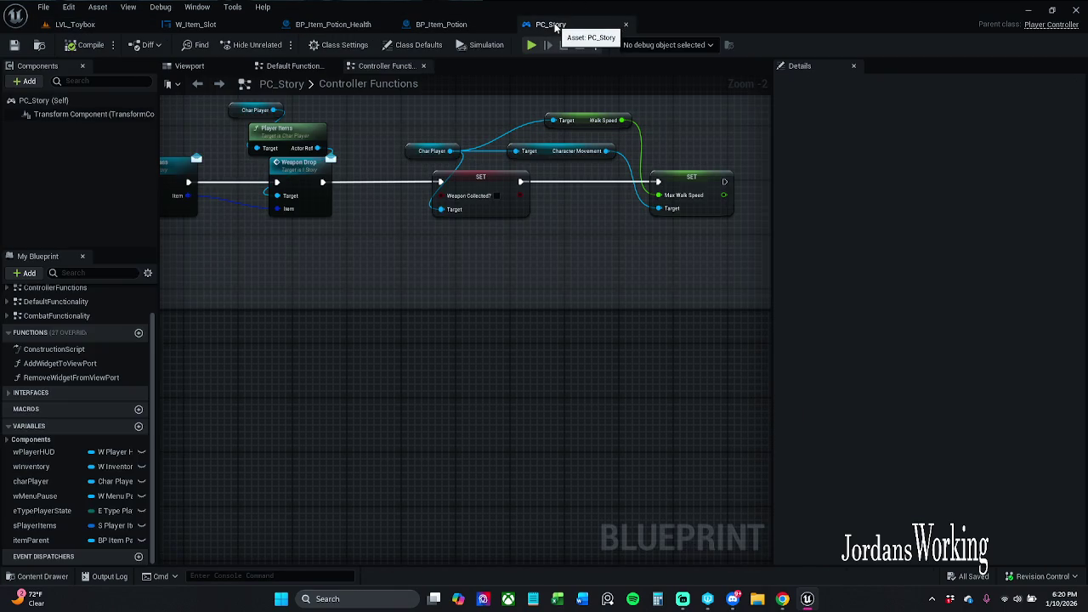
{"action": "scroll", "coordinate": [515, 213], "scroll_direction": "down", "scroll_amount": 2}
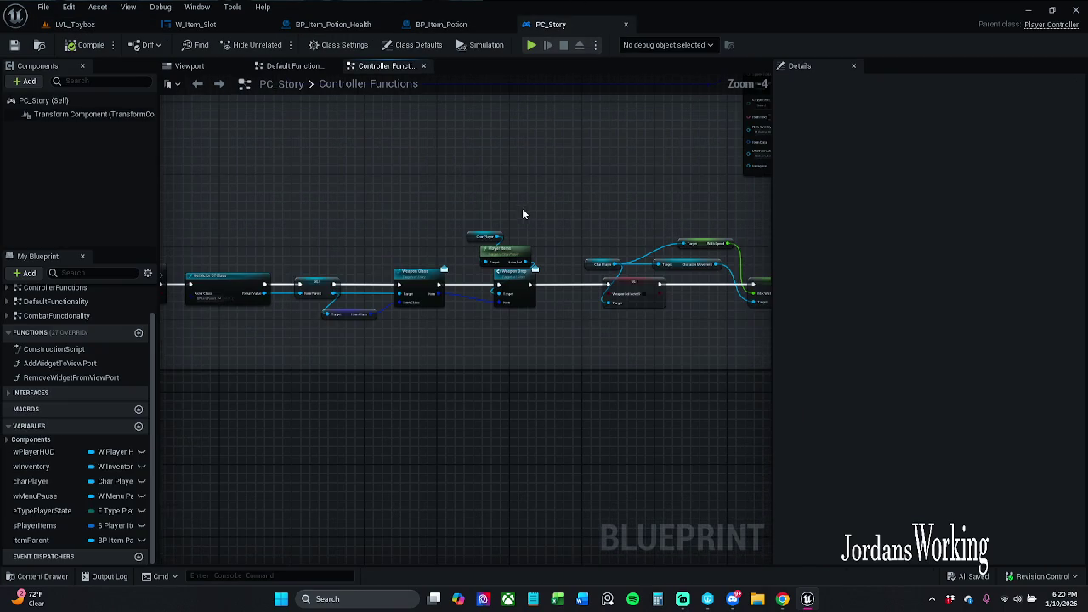
{"action": "left_click", "coordinate": [442, 25]}
{"action": "left_click_drag", "start_coordinate": [492, 168], "coordinate": [373, 148]}
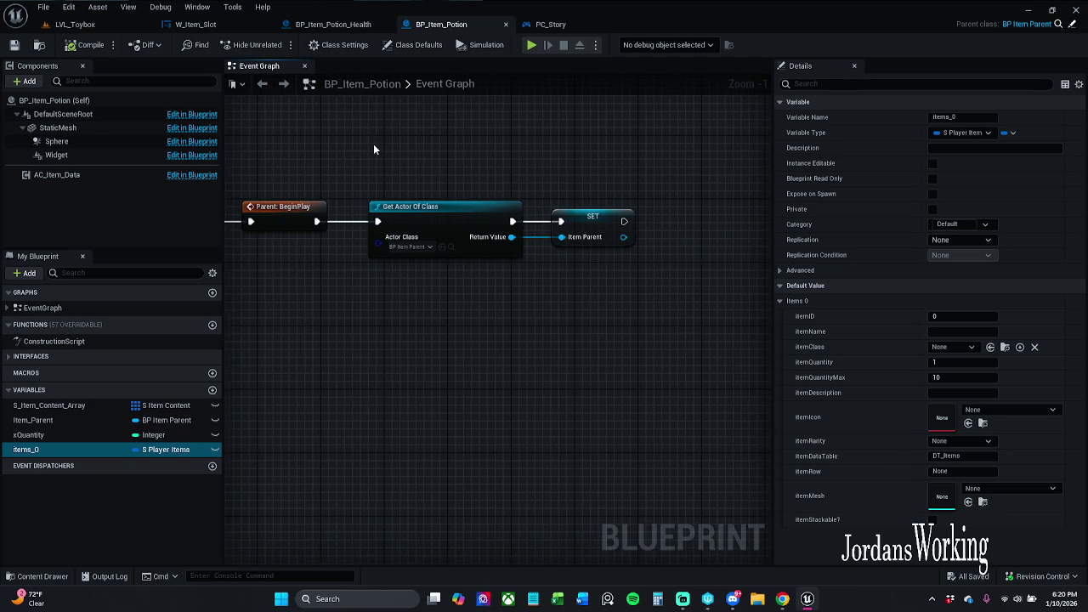
{"action": "scroll", "coordinate": [591, 168], "scroll_direction": "down", "scroll_amount": 4}
{"action": "scroll", "coordinate": [572, 165], "scroll_direction": "up", "scroll_amount": 3}
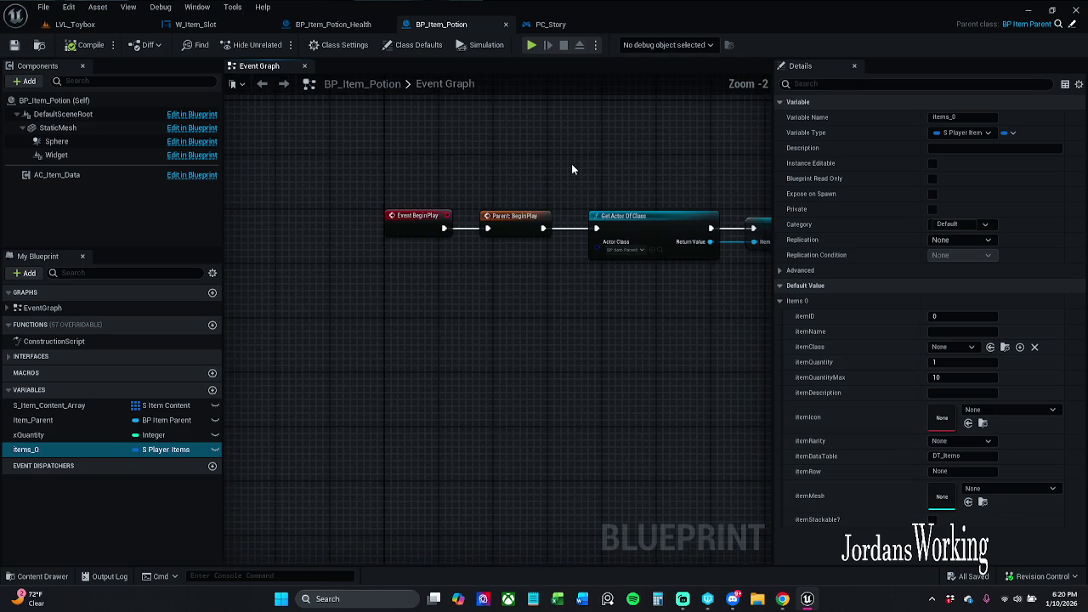
{"action": "scroll", "coordinate": [588, 184], "scroll_direction": "up", "scroll_amount": 1}
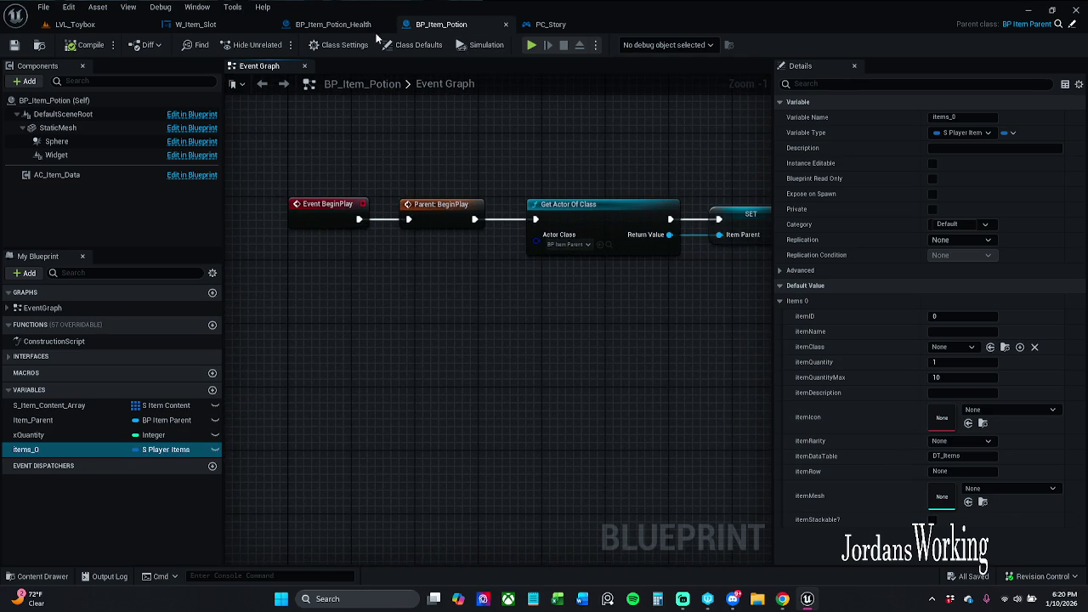
- Look over BP_Item_Potion_Health, then bring up the W_Item_Slot widget
{"action": "left_click", "coordinate": [347, 26]}
{"action": "scroll", "coordinate": [501, 158], "scroll_direction": "down", "scroll_amount": 3}
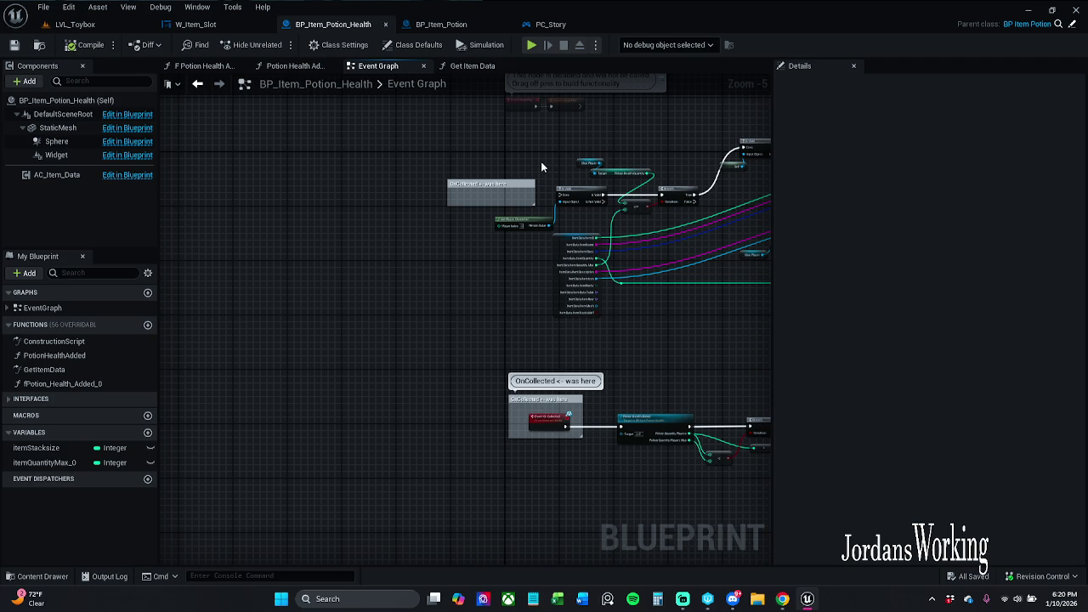
{"action": "left_click", "coordinate": [195, 24]}
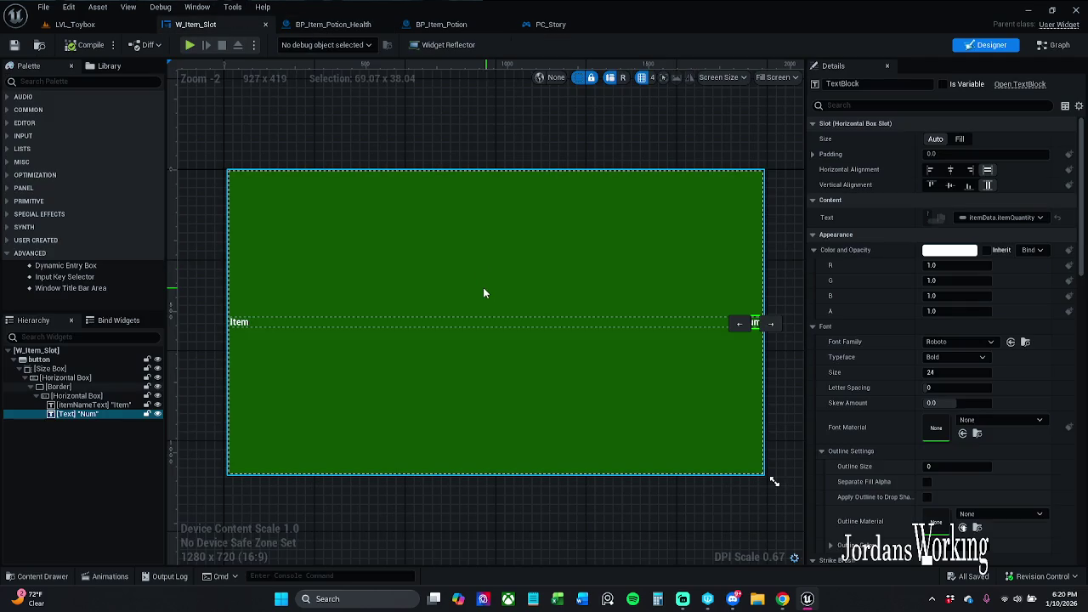
- Nudge the Remove from Parent node in W_Item_Slot's event graph and save the blueprint
{"action": "left_click", "coordinate": [1051, 45]}
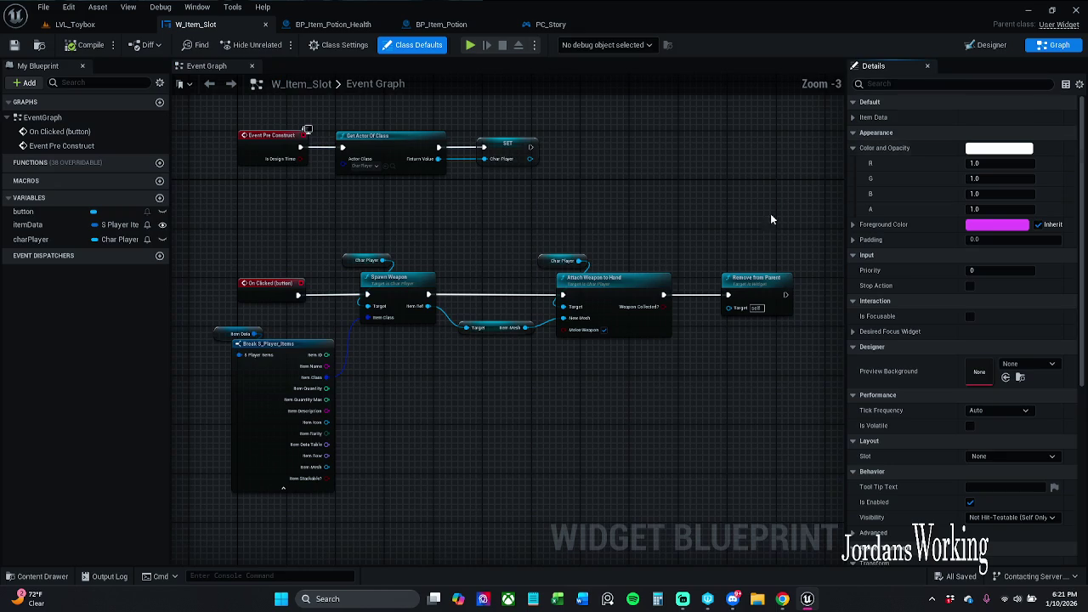
{"action": "scroll", "coordinate": [629, 242], "scroll_direction": "up", "scroll_amount": 4}
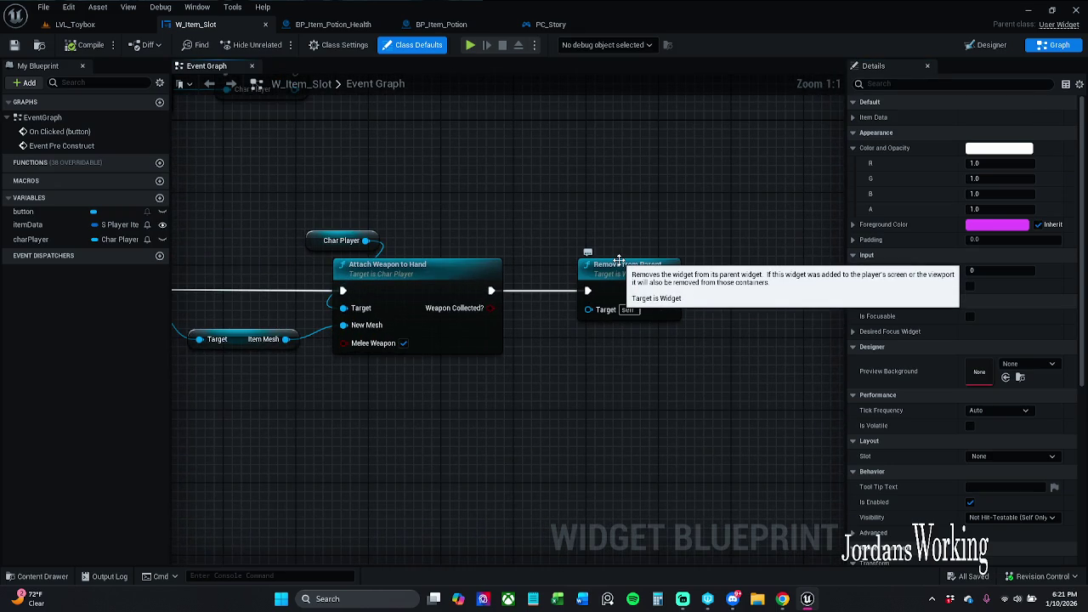
{"action": "left_click_drag", "start_coordinate": [619, 259], "coordinate": [627, 259]}
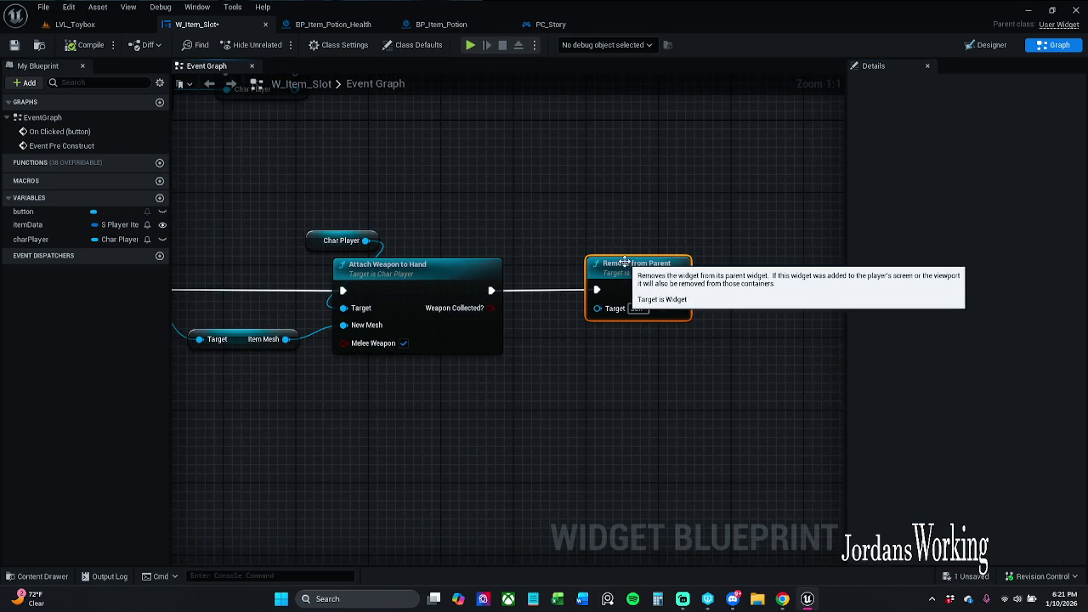
{"action": "left_click", "coordinate": [620, 227]}
{"action": "left_click", "coordinate": [14, 45]}
- Review the On Clicked, Spawn Weapon, Event Pre Construct and Attach Weapon to Hand nodes
{"action": "left_click_drag", "start_coordinate": [268, 182], "coordinate": [595, 182]}
{"action": "scroll", "coordinate": [483, 190], "scroll_direction": "down", "scroll_amount": 1}
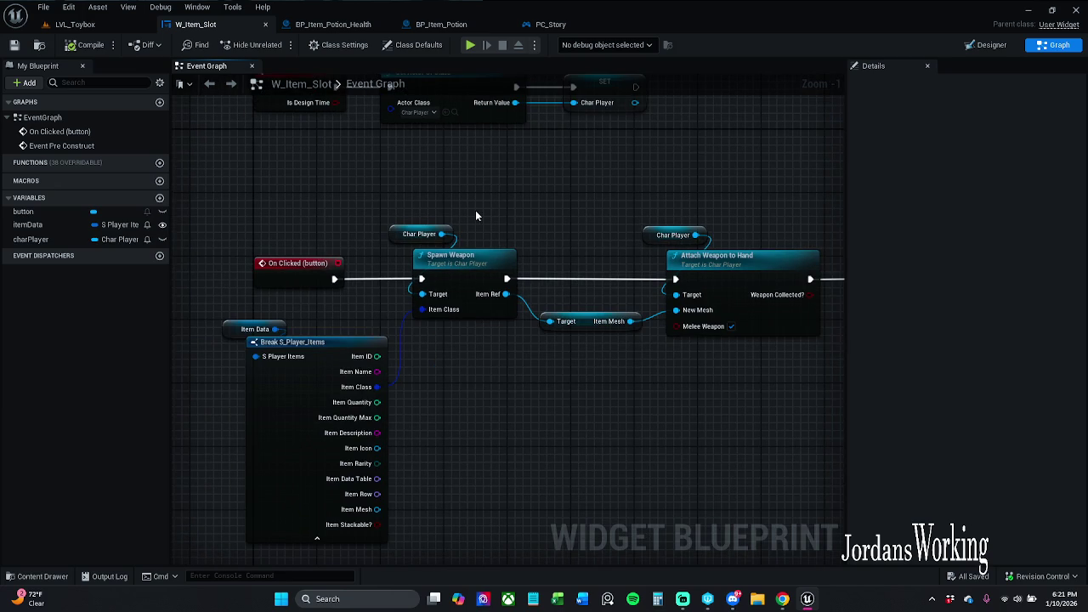
{"action": "left_click_drag", "start_coordinate": [520, 166], "coordinate": [637, 224]}
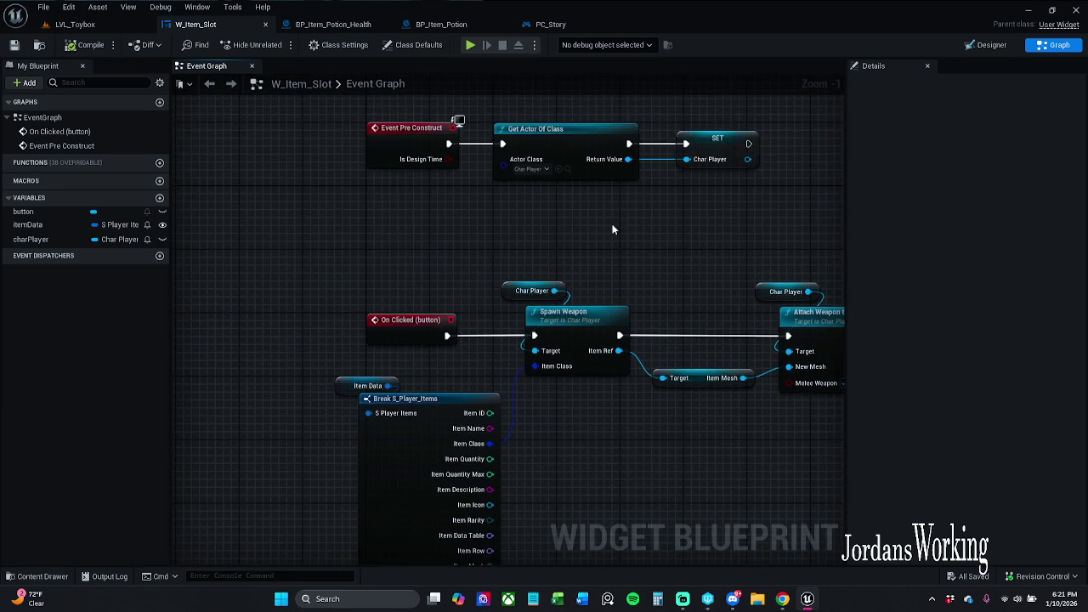
{"action": "scroll", "coordinate": [592, 231], "scroll_direction": "down", "scroll_amount": 1}
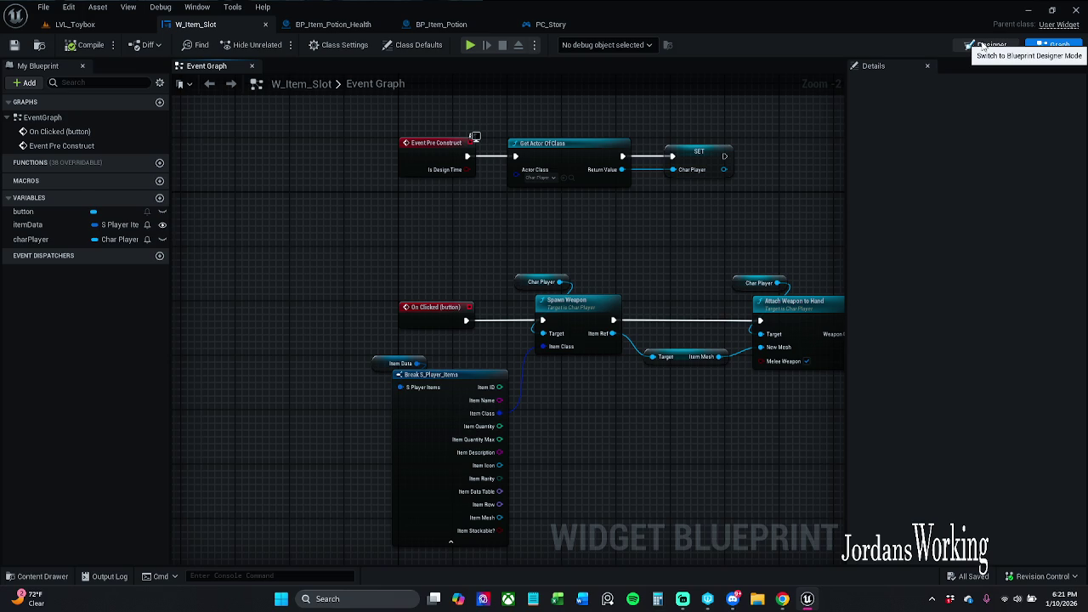
{"action": "mouse_move", "coordinate": [783, 211]}
{"action": "left_mouse_down"}
{"action": "mouse_move", "coordinate": [556, 212]}
{"action": "mouse_move", "coordinate": [620, 192]}
{"action": "mouse_move", "coordinate": [599, 212]}
{"action": "left_mouse_up"}
{"action": "scroll", "coordinate": [598, 213], "scroll_direction": "down", "scroll_amount": 1}
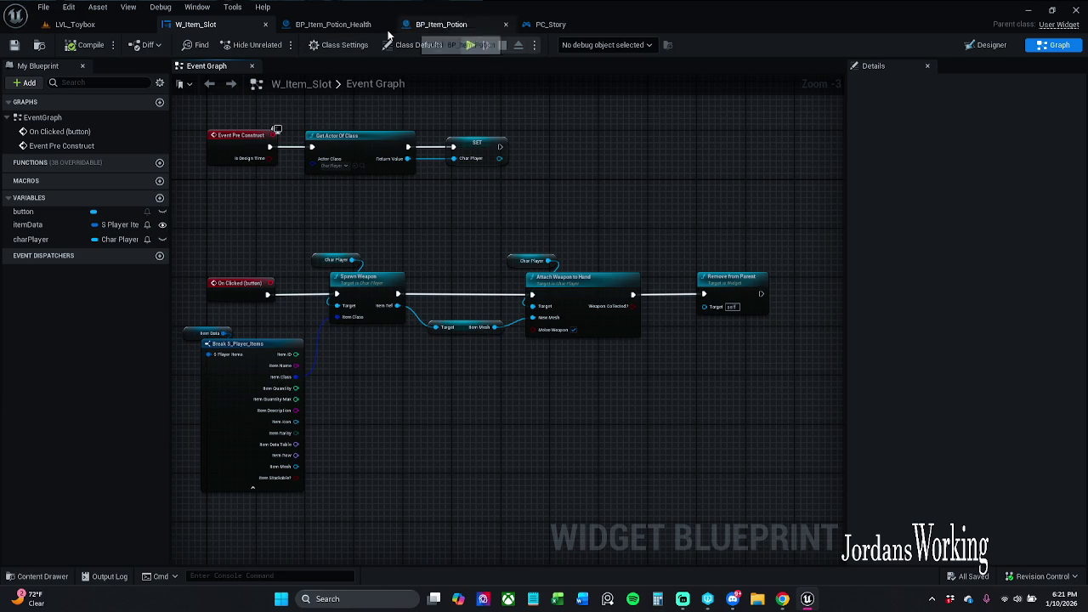
- Check BP_Item_Potion_Health's Print String and Destroy Actor nodes, then open its parent BP_Item_Potion
{"action": "left_click", "coordinate": [345, 30]}
{"action": "mouse_move", "coordinate": [507, 189]}
{"action": "left_mouse_down"}
{"action": "mouse_move", "coordinate": [549, 304]}
{"action": "mouse_move", "coordinate": [580, 272]}
{"action": "mouse_move", "coordinate": [618, 272]}
{"action": "left_mouse_up"}
{"action": "scroll", "coordinate": [554, 276], "scroll_direction": "up", "scroll_amount": 1}
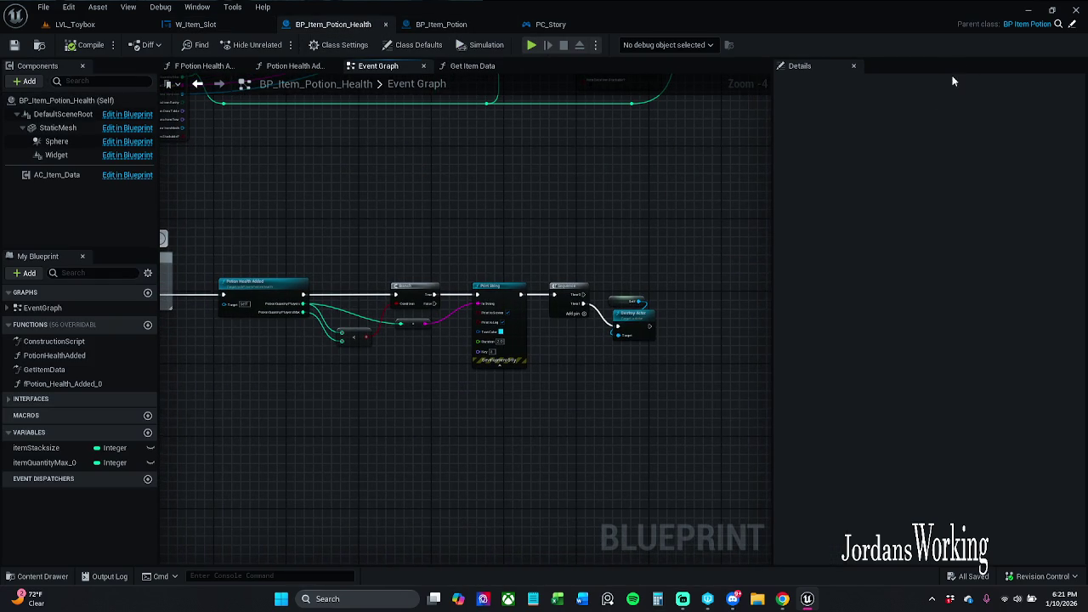
{"action": "left_click", "coordinate": [1074, 26]}
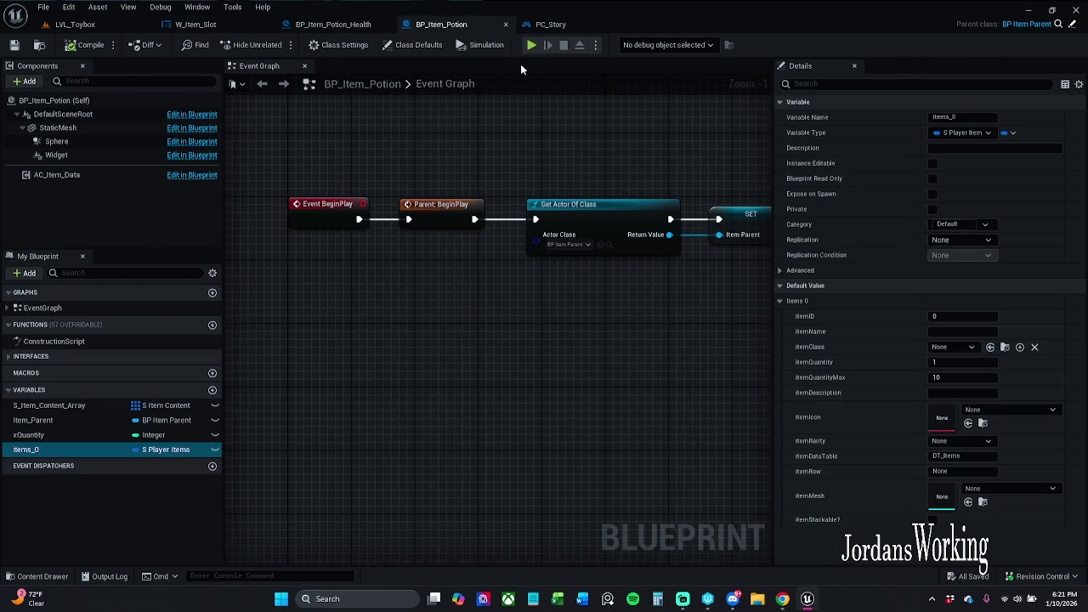
- From BP_Item_Potion's SET Item Parent node, open the parent blueprint BP_Item_Parent
{"action": "left_click_drag", "start_coordinate": [531, 160], "coordinate": [410, 147]}
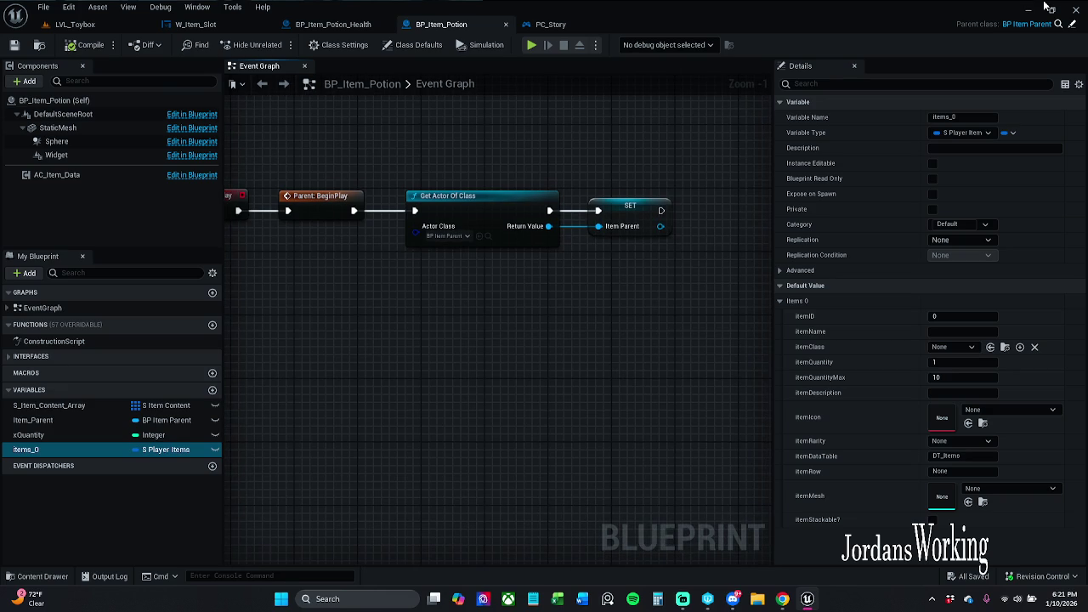
{"action": "left_click", "coordinate": [1073, 27]}
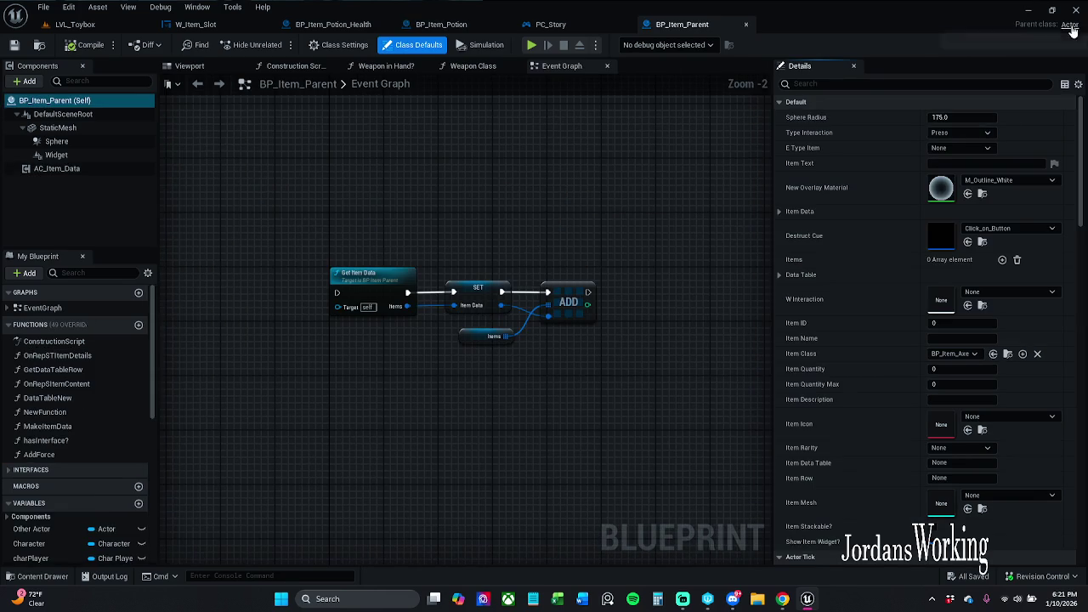
{"action": "scroll", "coordinate": [478, 123], "scroll_direction": "down", "scroll_amount": 5}
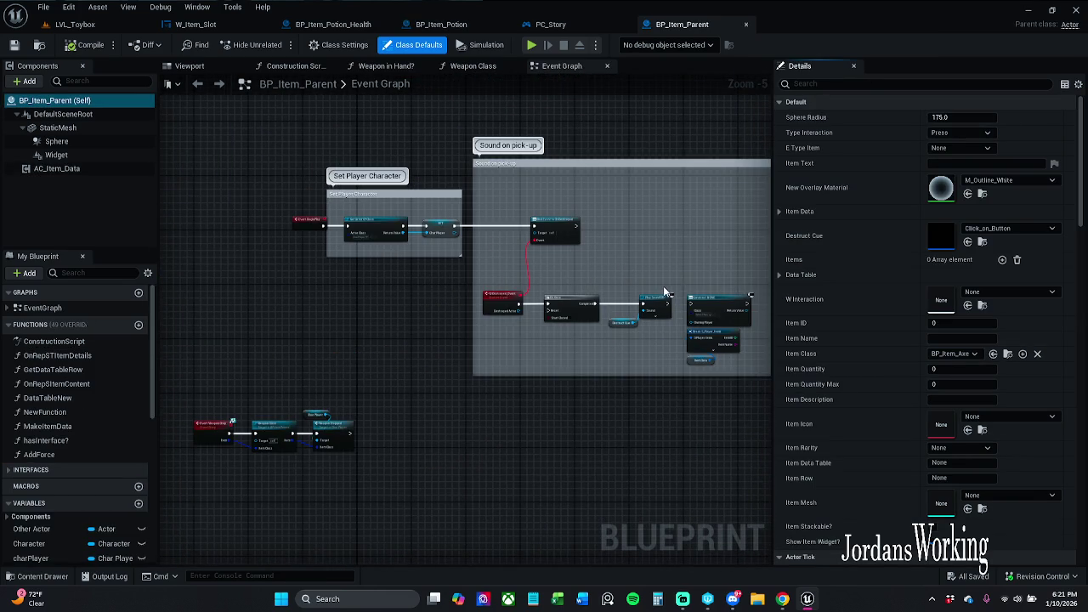
{"action": "scroll", "coordinate": [672, 280], "scroll_direction": "up", "scroll_amount": 3}
{"action": "scroll", "coordinate": [522, 206], "scroll_direction": "down", "scroll_amount": 2}
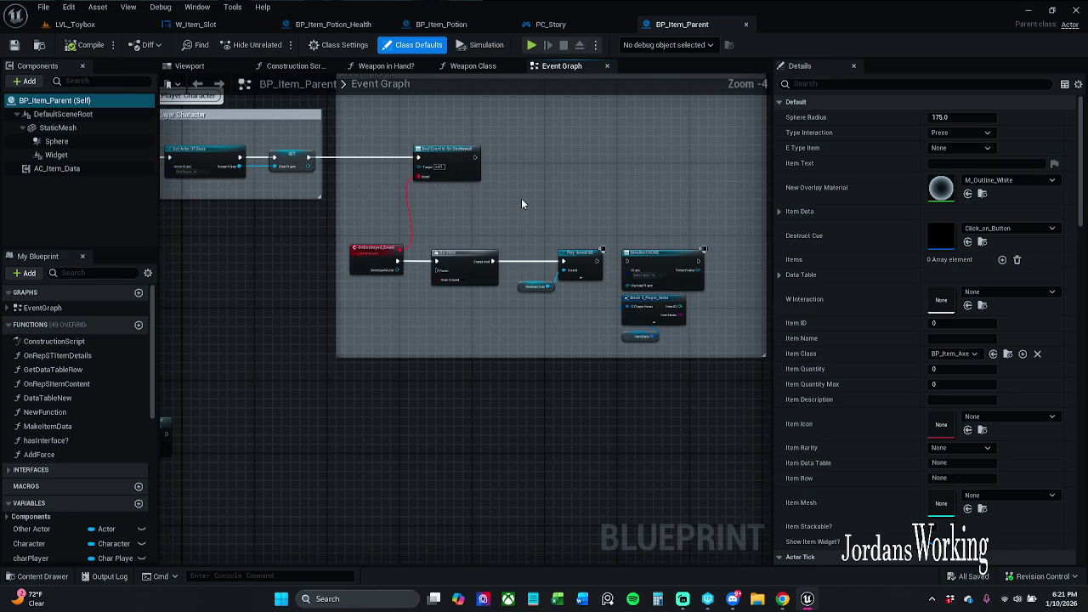
- Inspect BP_Item_Parent's OnDestroyed sound logic and the Branch and Set Overlay Material nodes
{"action": "left_click_drag", "start_coordinate": [525, 204], "coordinate": [572, 203]}
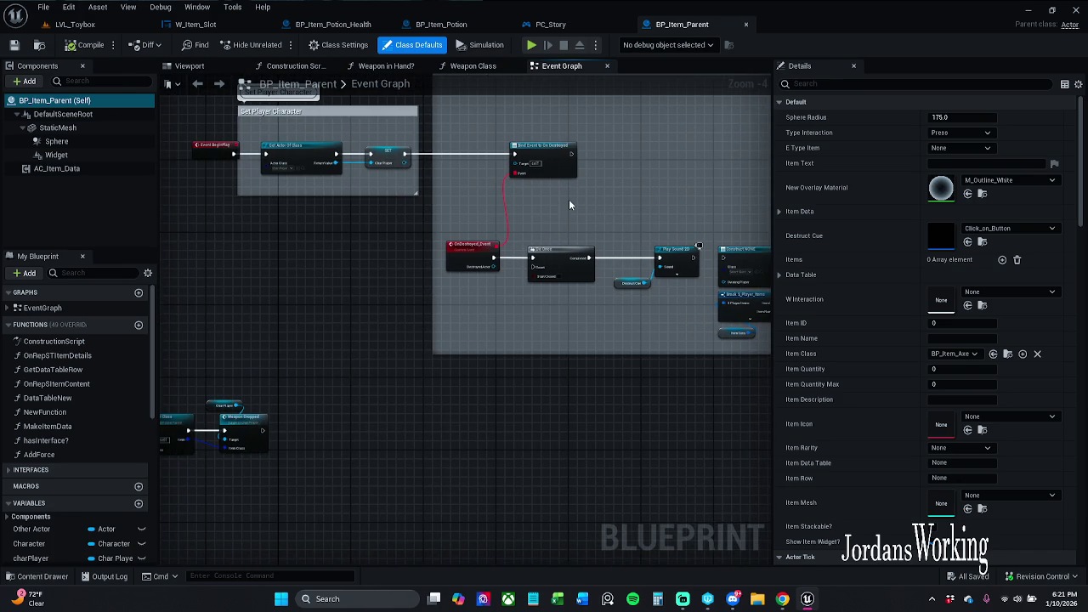
{"action": "left_click_drag", "start_coordinate": [524, 246], "coordinate": [744, 193]}
{"action": "scroll", "coordinate": [608, 298], "scroll_direction": "down", "scroll_amount": 6}
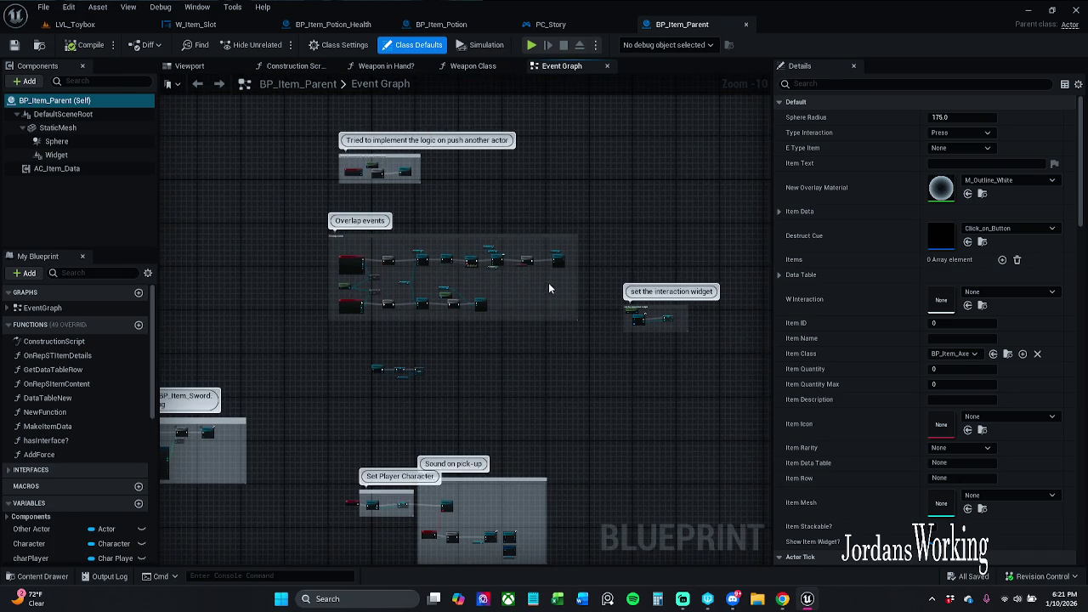
{"action": "scroll", "coordinate": [549, 289], "scroll_direction": "up", "scroll_amount": 7}
{"action": "left_click_drag", "start_coordinate": [500, 277], "coordinate": [956, 321]}
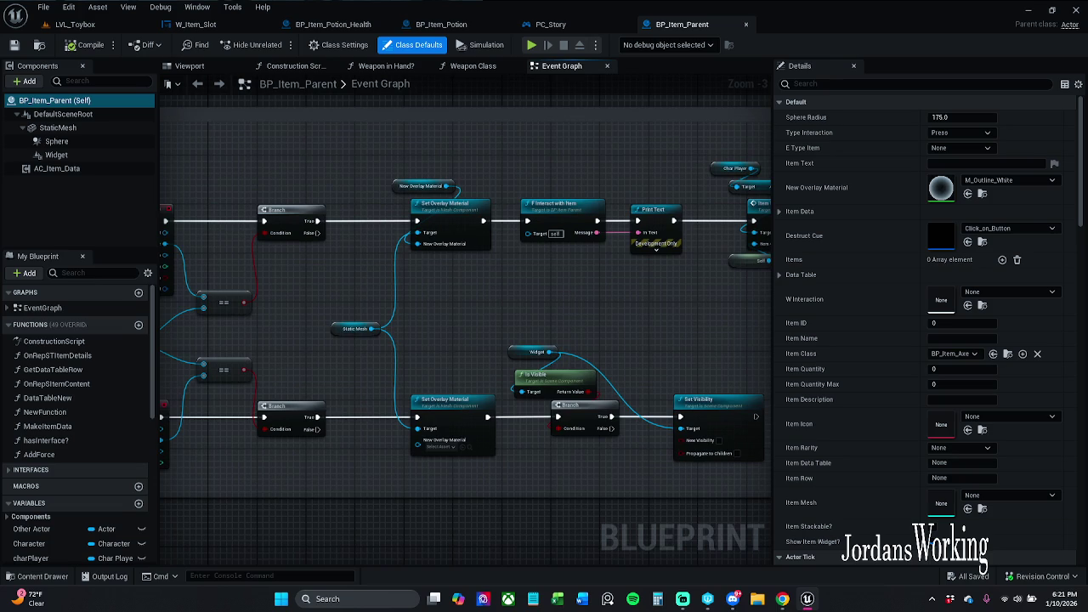
{"action": "scroll", "coordinate": [577, 200], "scroll_direction": "down", "scroll_amount": 5}
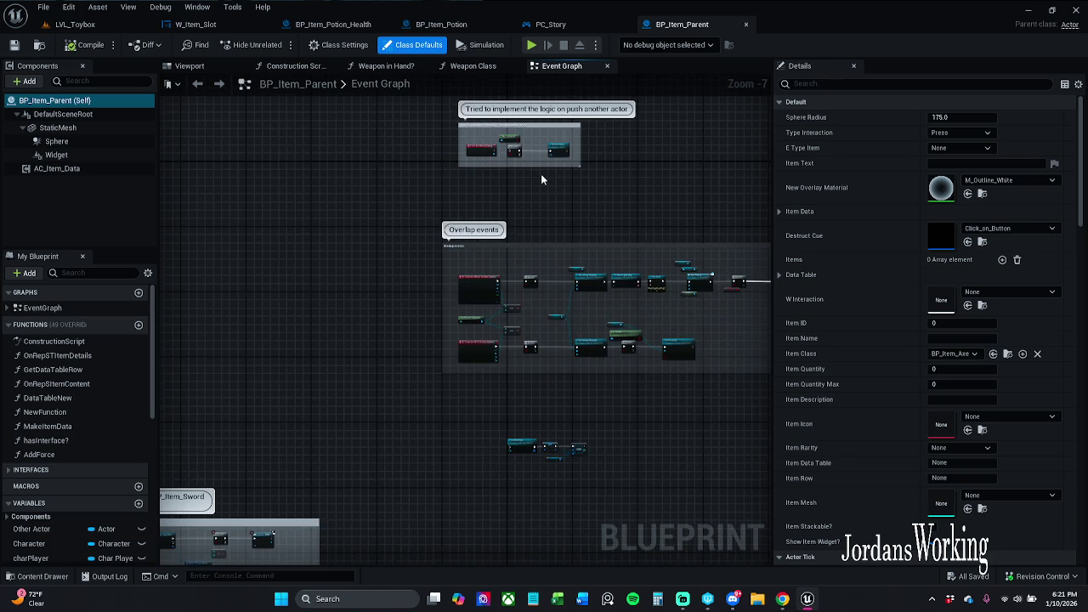
{"action": "scroll", "coordinate": [541, 174], "scroll_direction": "up", "scroll_amount": 6}
- Review the push-another-actor, Set Player Character and Sound on pick-up comments, then return to W_Item_Slot
{"action": "left_click_drag", "start_coordinate": [549, 175], "coordinate": [573, 323]}
{"action": "scroll", "coordinate": [573, 323], "scroll_direction": "down", "scroll_amount": 6}
{"action": "mouse_move", "coordinate": [607, 400]}
{"action": "left_mouse_down"}
{"action": "mouse_move", "coordinate": [578, 348]}
{"action": "mouse_move", "coordinate": [607, 215]}
{"action": "left_mouse_up"}
{"action": "mouse_move", "coordinate": [462, 294]}
{"action": "left_mouse_down"}
{"action": "mouse_move", "coordinate": [515, 253]}
{"action": "mouse_move", "coordinate": [303, 296]}
{"action": "left_mouse_up"}
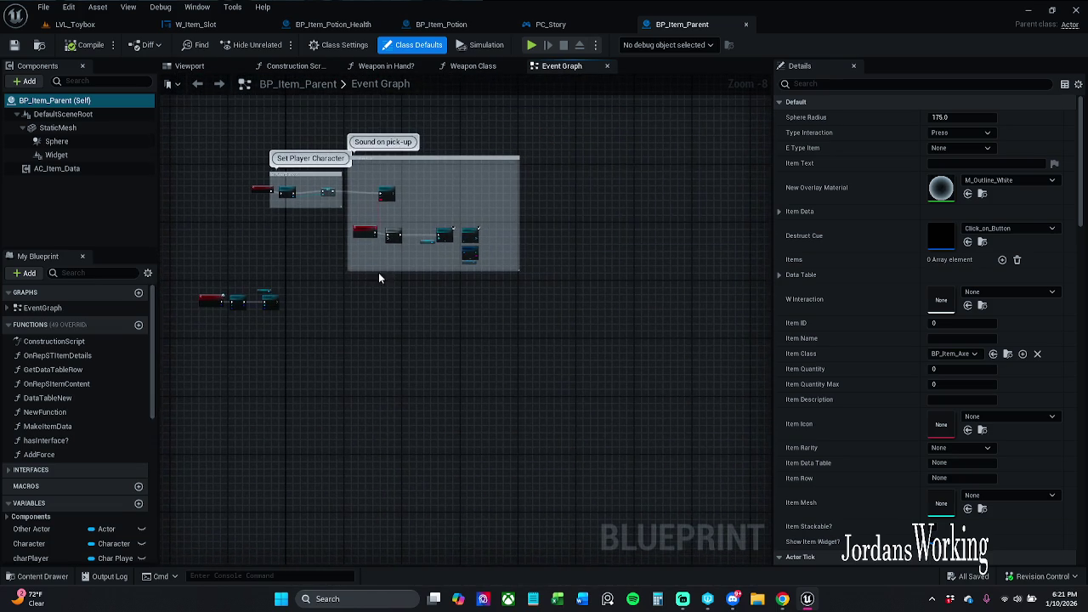
{"action": "scroll", "coordinate": [461, 240], "scroll_direction": "up", "scroll_amount": 7}
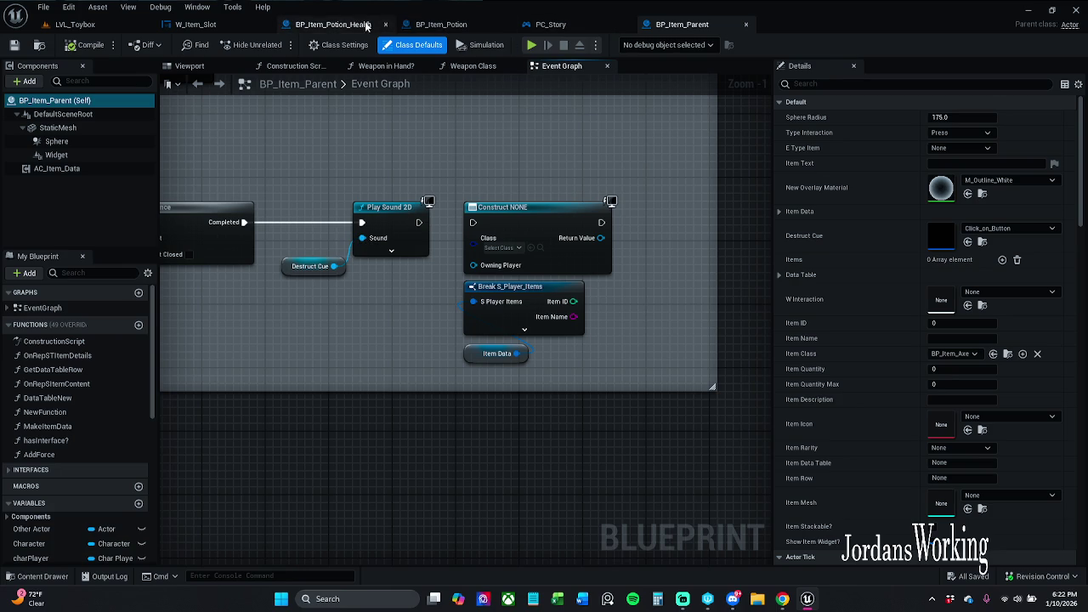
{"action": "left_click", "coordinate": [240, 28]}
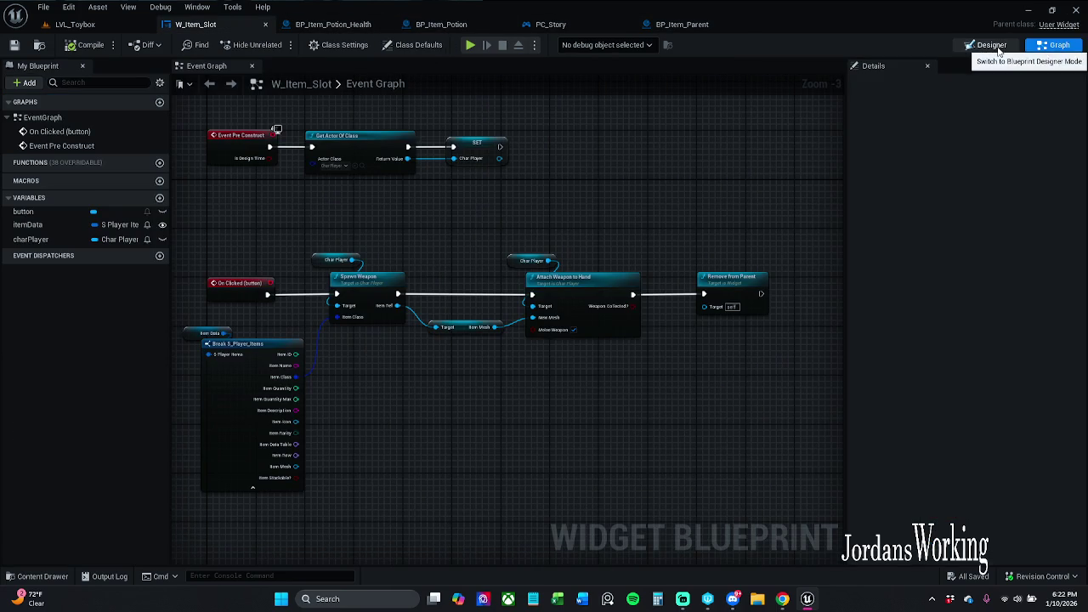
- Switch from W_Item_Slot's graph to the BP_Item_Parent blueprint
{"action": "scroll", "coordinate": [824, 172], "scroll_direction": "down", "scroll_amount": 4}
{"action": "scroll", "coordinate": [680, 265], "scroll_direction": "up", "scroll_amount": 4}
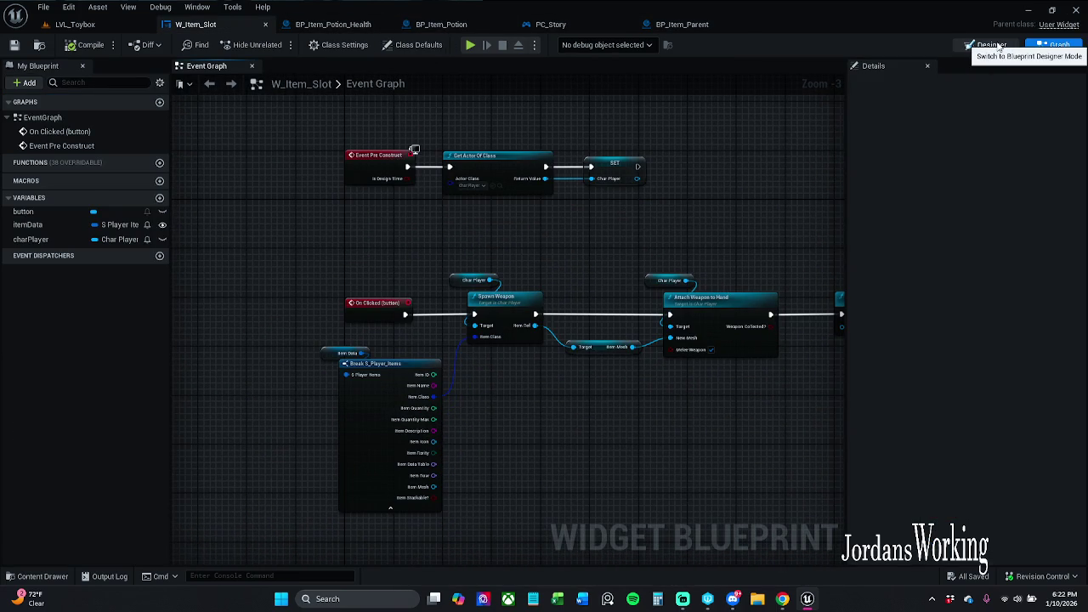
{"action": "left_click", "coordinate": [681, 25]}
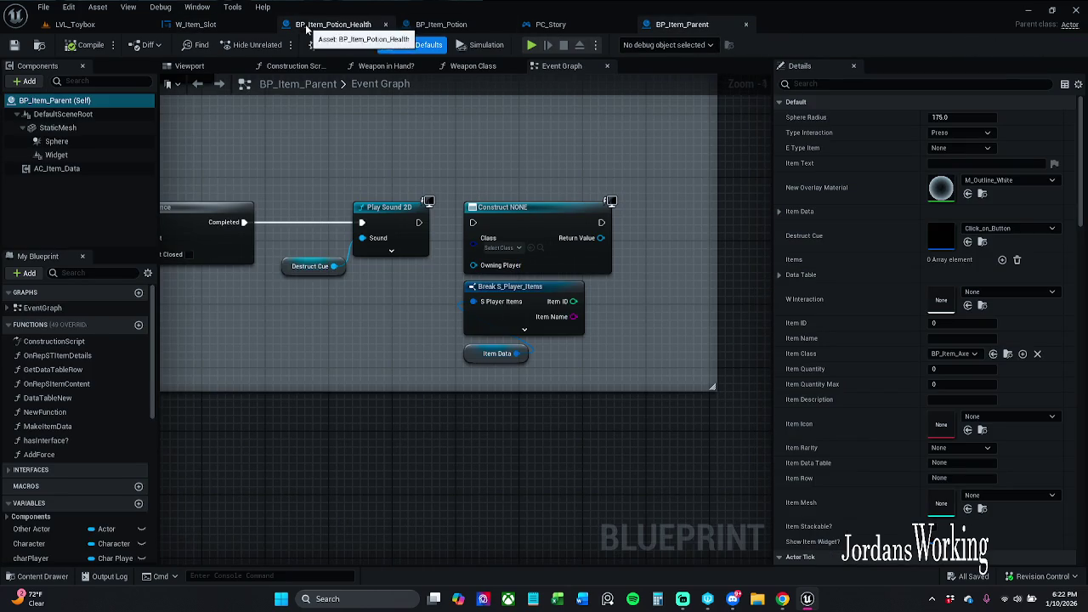
- Look over BP_Item_Potion_Health's OnCollected event chain
{"action": "left_click", "coordinate": [334, 24]}
{"action": "left_click_drag", "start_coordinate": [443, 276], "coordinate": [522, 310]}
{"action": "scroll", "coordinate": [523, 314], "scroll_direction": "down", "scroll_amount": 6}
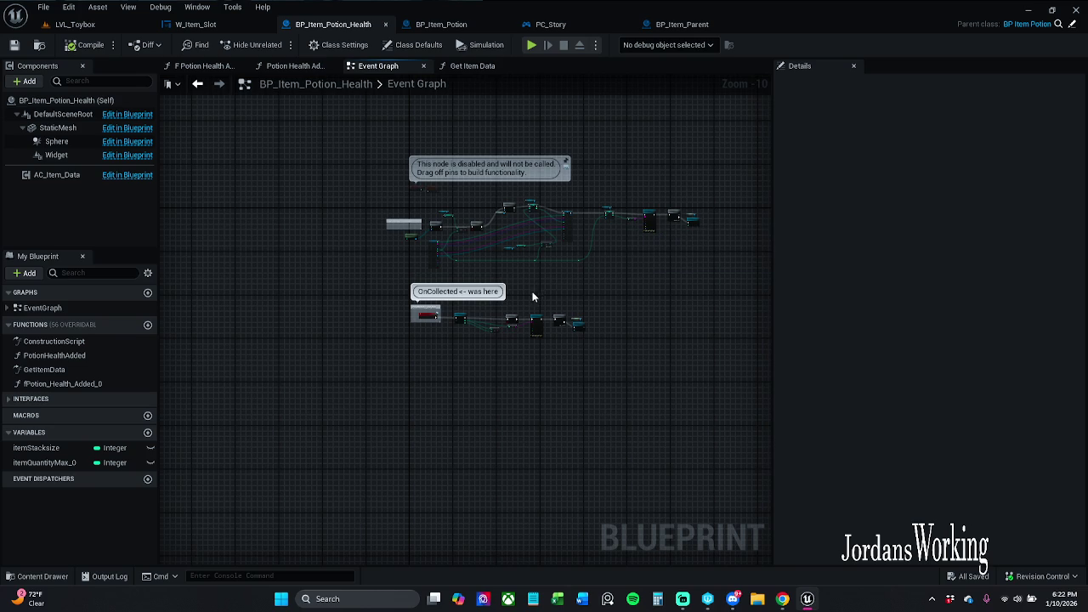
{"action": "scroll", "coordinate": [532, 296], "scroll_direction": "up", "scroll_amount": 6}
{"action": "mouse_move", "coordinate": [528, 298]}
{"action": "left_mouse_down"}
{"action": "mouse_move", "coordinate": [553, 257]}
{"action": "mouse_move", "coordinate": [595, 226]}
{"action": "left_mouse_up"}
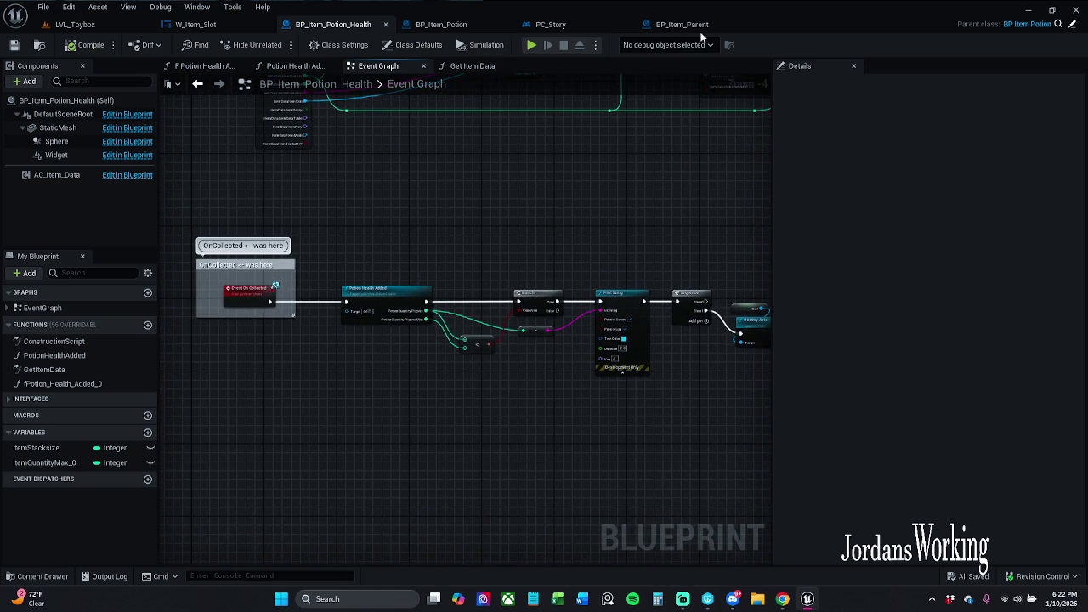
- Back in BP_Item_Parent, pan the graph to the 'set the interaction widget' nodes
{"action": "left_click", "coordinate": [685, 25]}
{"action": "scroll", "coordinate": [442, 273], "scroll_direction": "down", "scroll_amount": 4}
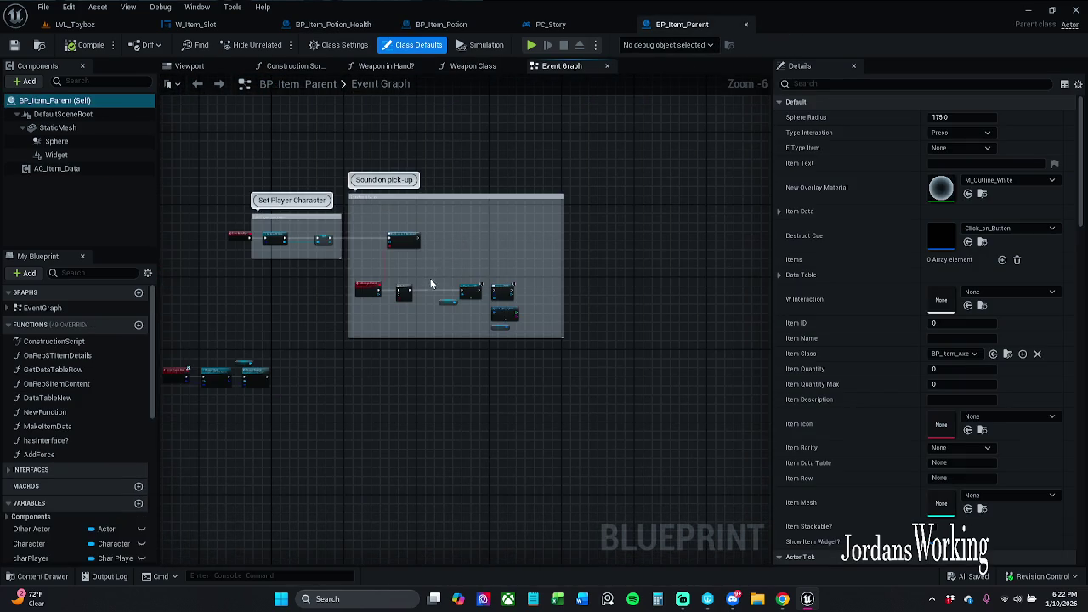
{"action": "left_click_drag", "start_coordinate": [433, 273], "coordinate": [525, 298]}
{"action": "scroll", "coordinate": [533, 274], "scroll_direction": "down", "scroll_amount": 6}
{"action": "mouse_move", "coordinate": [583, 229]}
{"action": "left_mouse_down"}
{"action": "mouse_move", "coordinate": [513, 253]}
{"action": "mouse_move", "coordinate": [508, 278]}
{"action": "mouse_move", "coordinate": [537, 346]}
{"action": "left_mouse_up"}
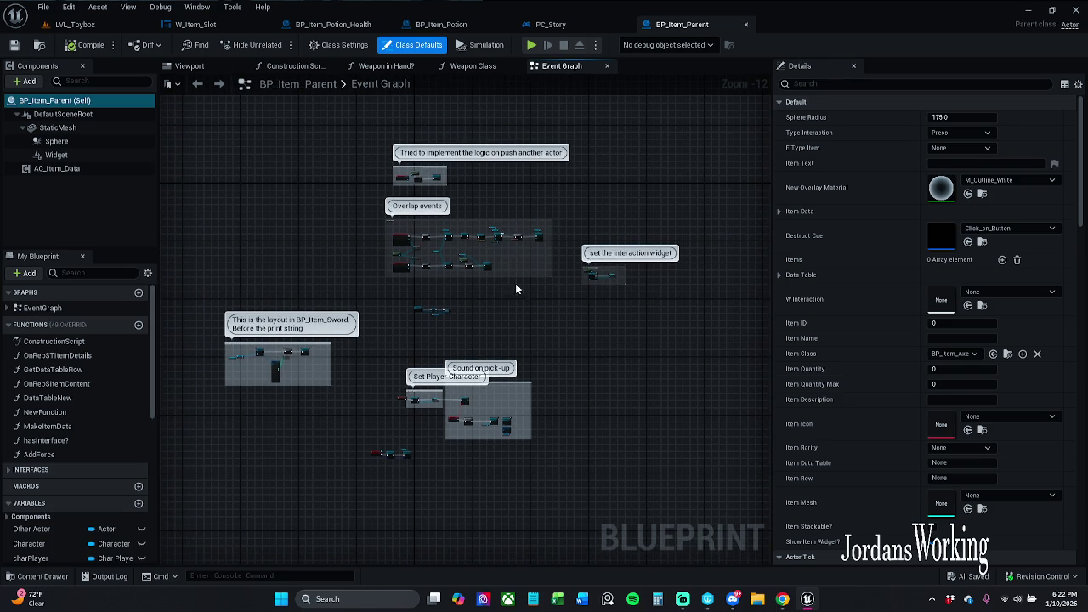
{"action": "scroll", "coordinate": [583, 274], "scroll_direction": "up", "scroll_amount": 8}
- Delete the 'set the interaction widget' comment with its Get Player Controller, Create W Interaction Widget and Set nodes
{"action": "scroll", "coordinate": [597, 289], "scroll_direction": "up", "scroll_amount": 3}
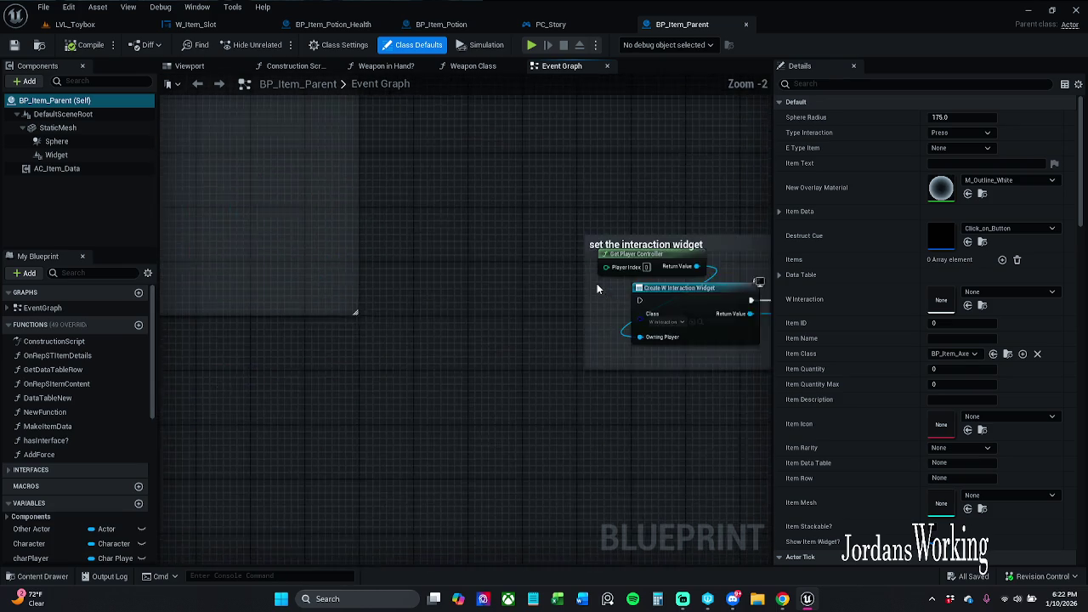
{"action": "left_click_drag", "start_coordinate": [599, 286], "coordinate": [310, 249]}
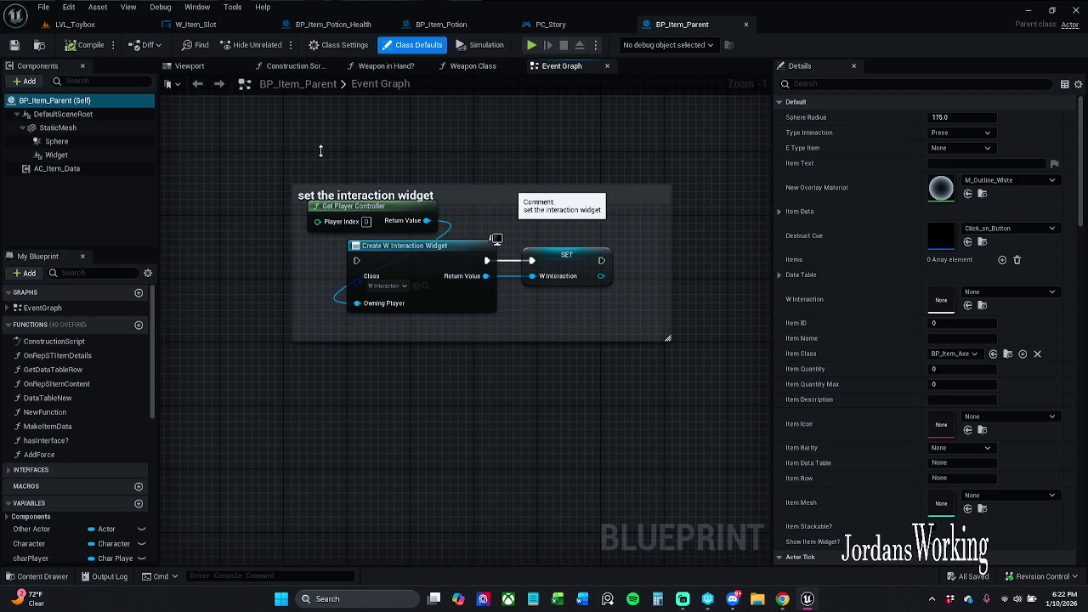
{"action": "mouse_move", "coordinate": [314, 157]}
{"action": "left_mouse_down"}
{"action": "mouse_move", "coordinate": [247, 143]}
{"action": "mouse_move", "coordinate": [576, 335]}
{"action": "mouse_move", "coordinate": [737, 376]}
{"action": "left_mouse_up"}
{"action": "key", "text": "Delete"}
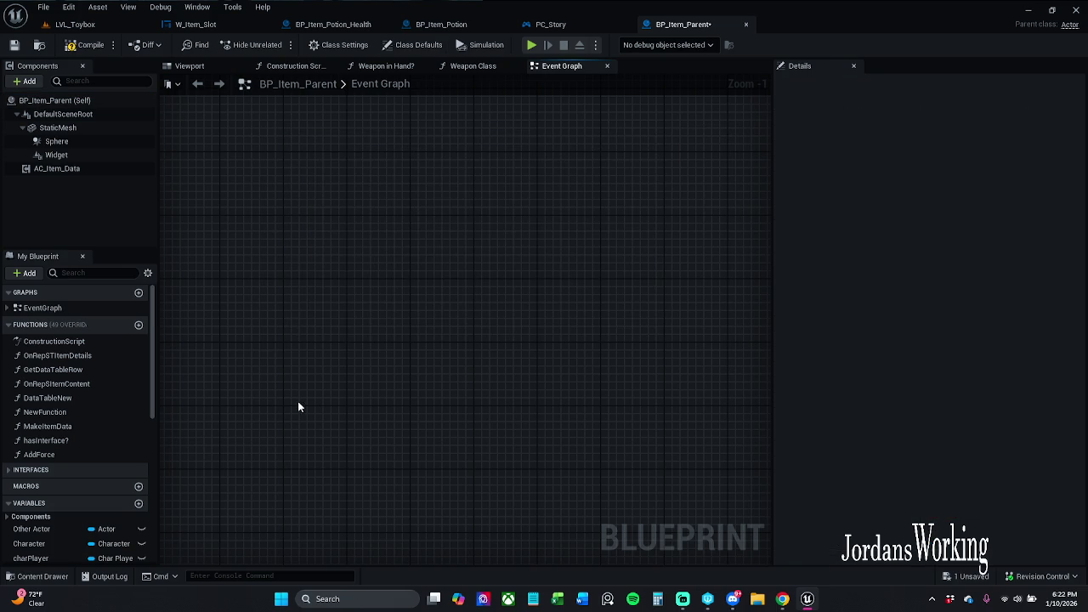
- Filter My Blueprint by 'w', delete the wInteraction variable, and save BP_Item_Parent
{"action": "scroll", "coordinate": [65, 441], "scroll_direction": "down", "scroll_amount": 5}
{"action": "scroll", "coordinate": [57, 500], "scroll_direction": "down", "scroll_amount": 3}
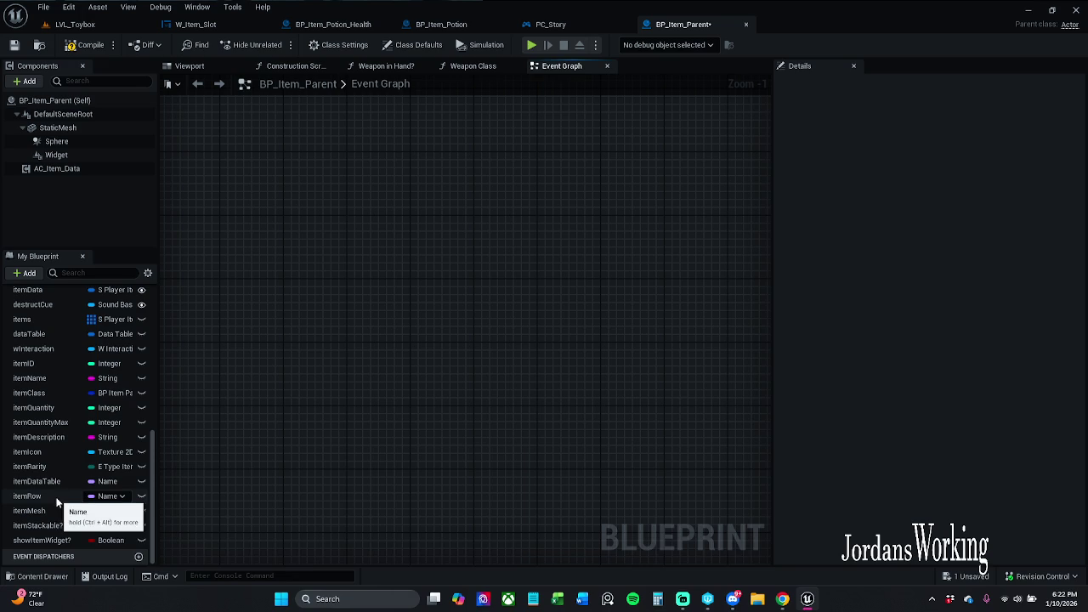
{"action": "left_click", "coordinate": [85, 273]}
{"action": "type", "text": "w"}
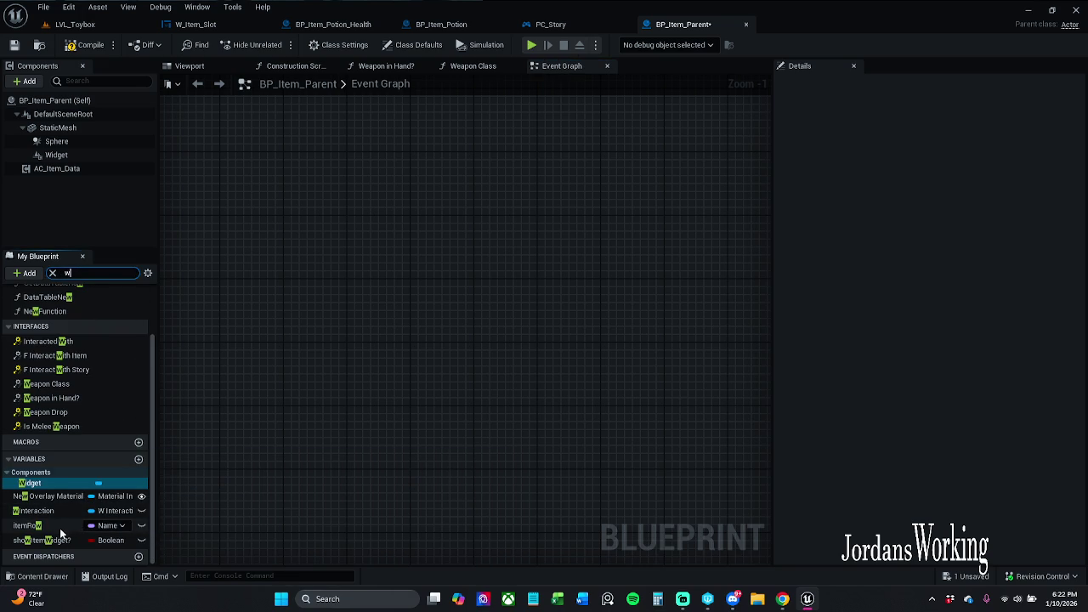
{"action": "left_click", "coordinate": [66, 511]}
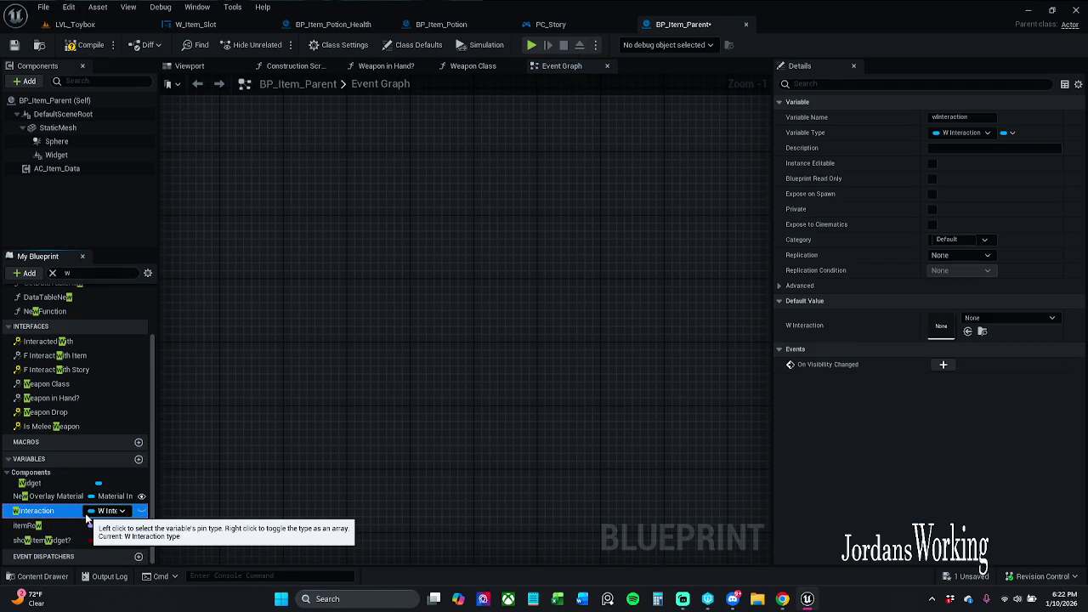
{"action": "key", "text": "Delete"}
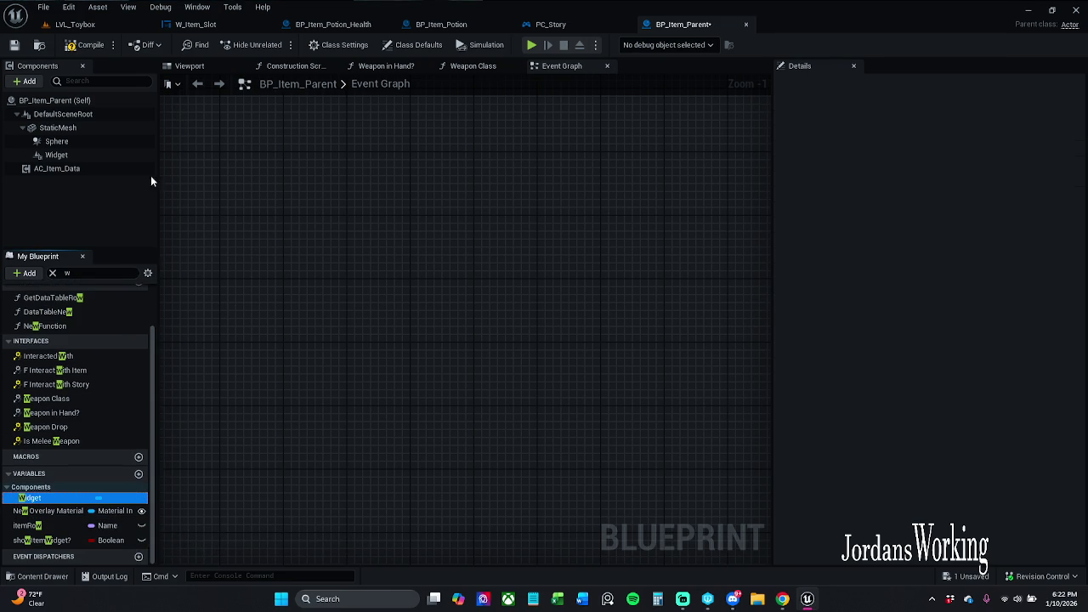
{"action": "left_click", "coordinate": [14, 46]}
{"action": "key", "text": "Home"}
{"action": "scroll", "coordinate": [428, 228], "scroll_direction": "up", "scroll_amount": 7}
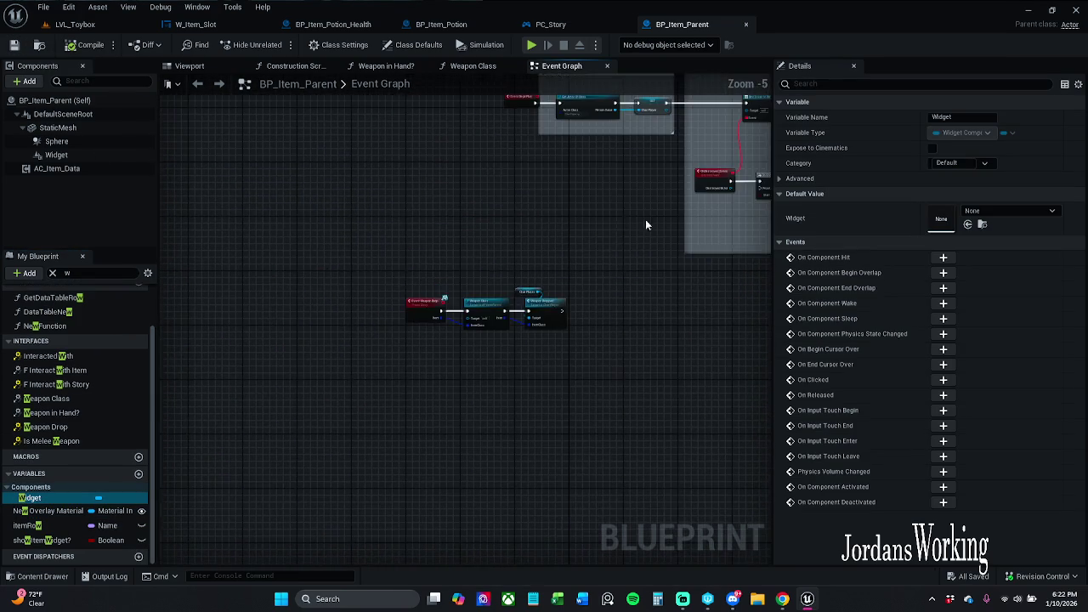
- Center the Sound on pick-up group's Do Once and Play Sound 2D nodes beside Construct NONE
{"action": "left_click_drag", "start_coordinate": [644, 224], "coordinate": [347, 250]}
{"action": "scroll", "coordinate": [455, 280], "scroll_direction": "up", "scroll_amount": 3}
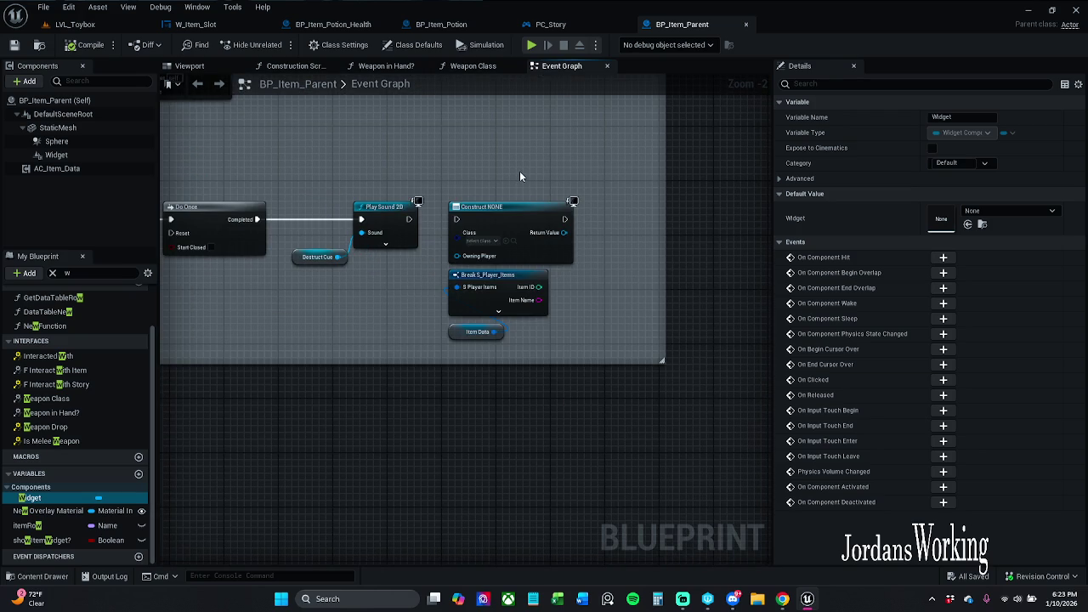
{"action": "left_click_drag", "start_coordinate": [415, 151], "coordinate": [465, 199]}
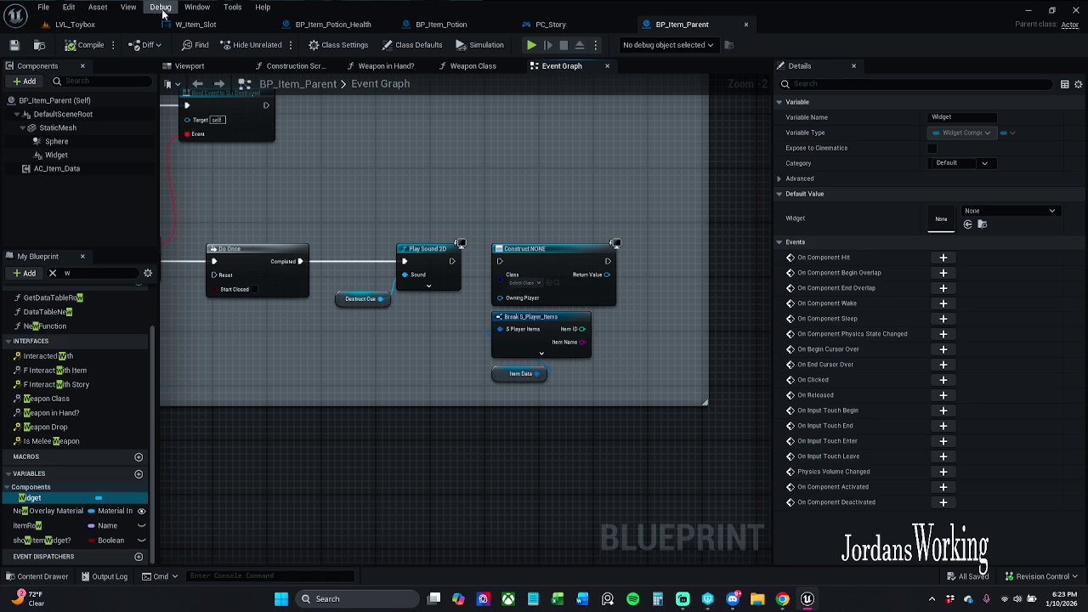
{"action": "left_click", "coordinate": [135, 8]}
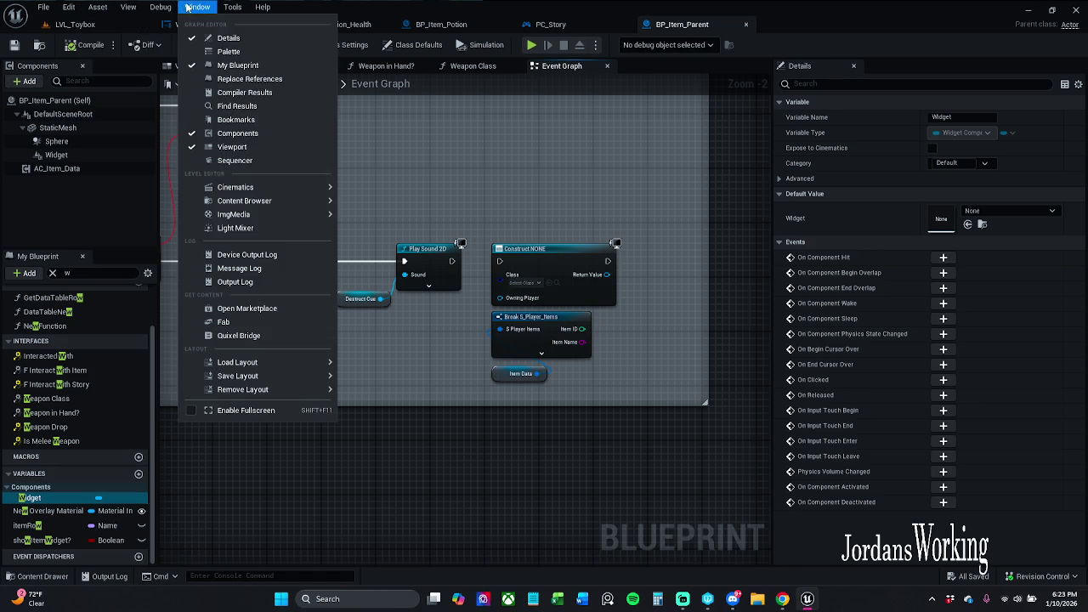
- Search BP_Item_Parent for 'cro' in Find Results and jump to each of the two Create Widget nodes
{"action": "left_click", "coordinate": [247, 107]}
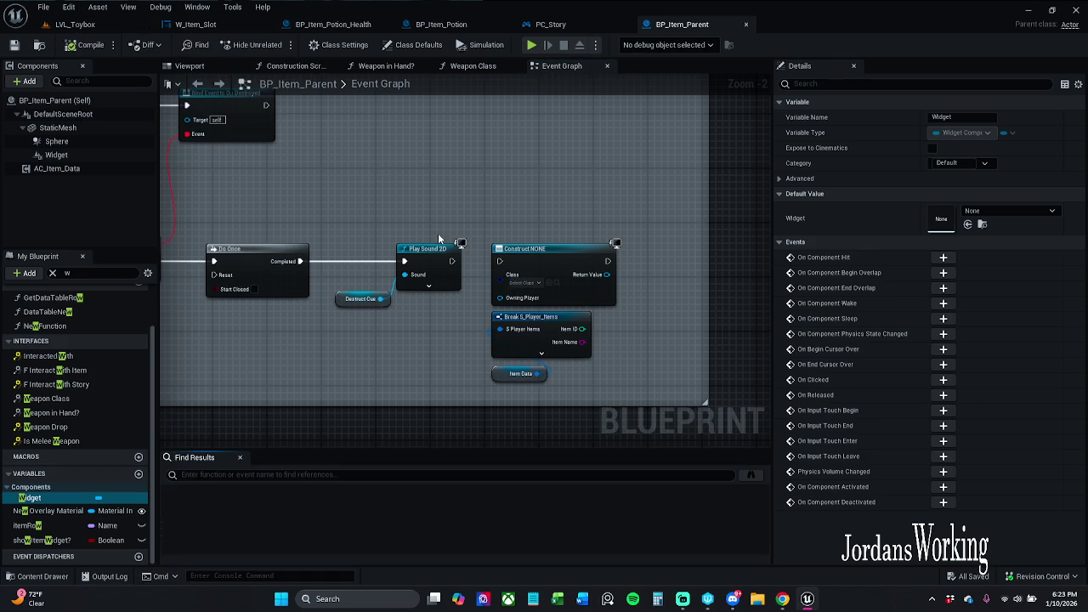
{"action": "left_click", "coordinate": [276, 481]}
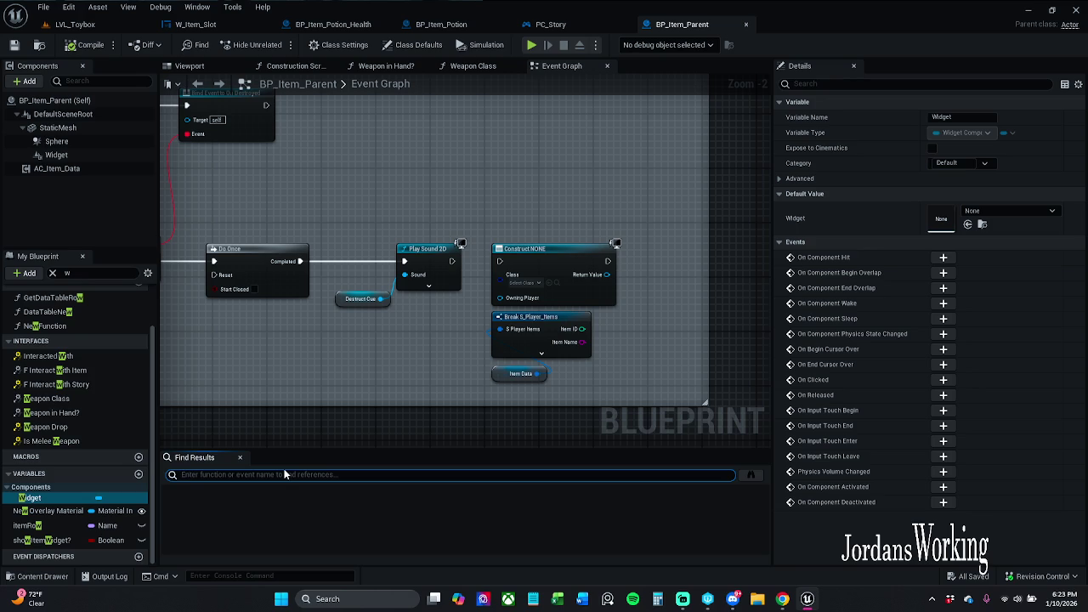
{"action": "type", "text": "cro"}
{"action": "key", "text": "Return"}
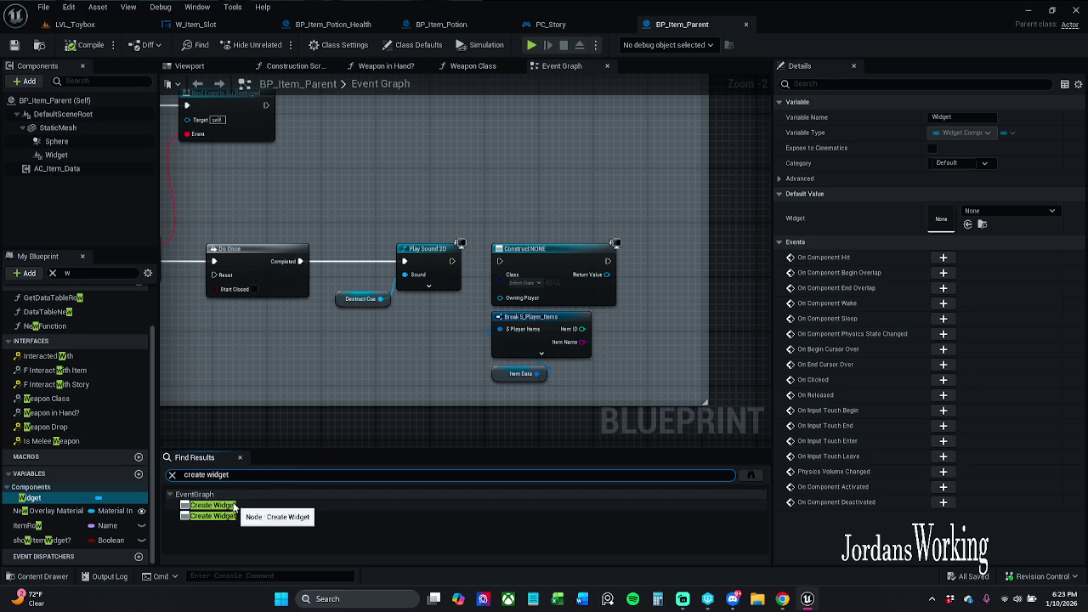
{"action": "left_click", "coordinate": [234, 506]}
{"action": "left_click", "coordinate": [236, 517]}
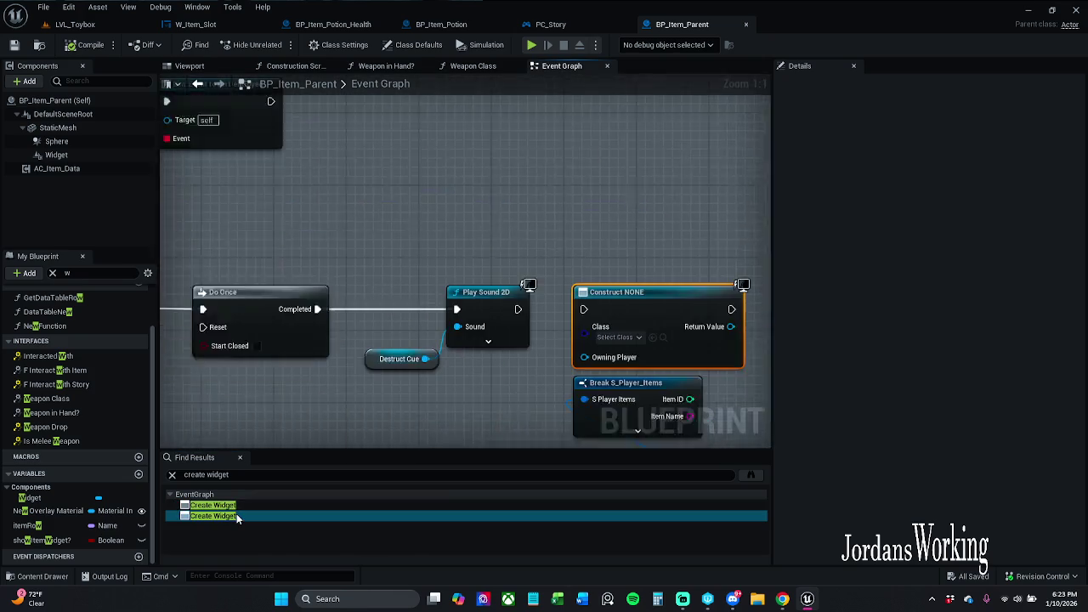
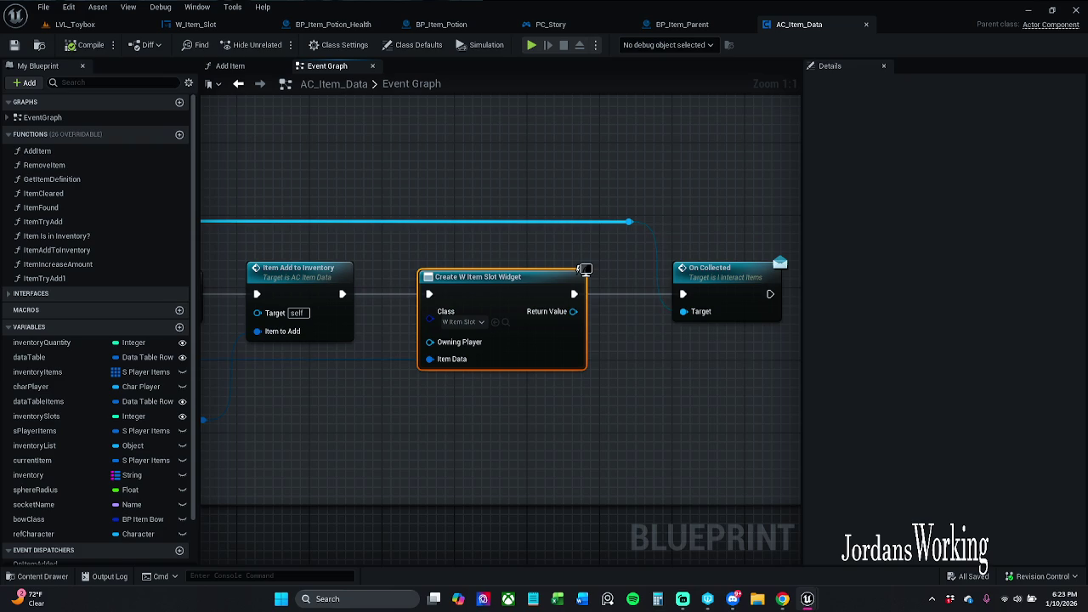
- Stretch the [E key] for pick-ups comment box rightward until it encloses the On Collected node
{"action": "scroll", "coordinate": [522, 369], "scroll_direction": "down", "scroll_amount": 5}
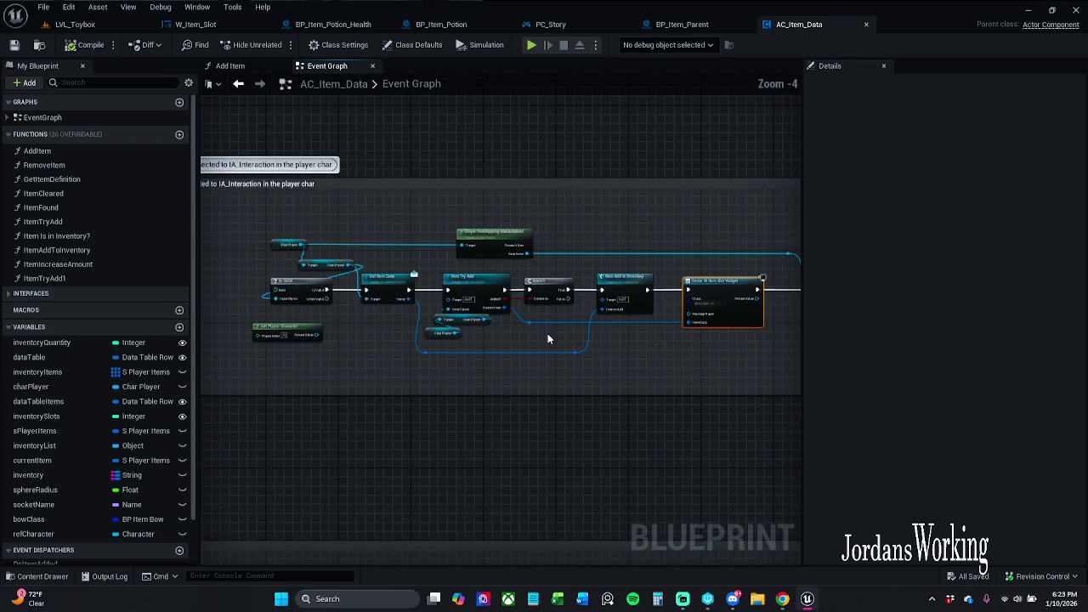
{"action": "scroll", "coordinate": [501, 279], "scroll_direction": "up", "scroll_amount": 4}
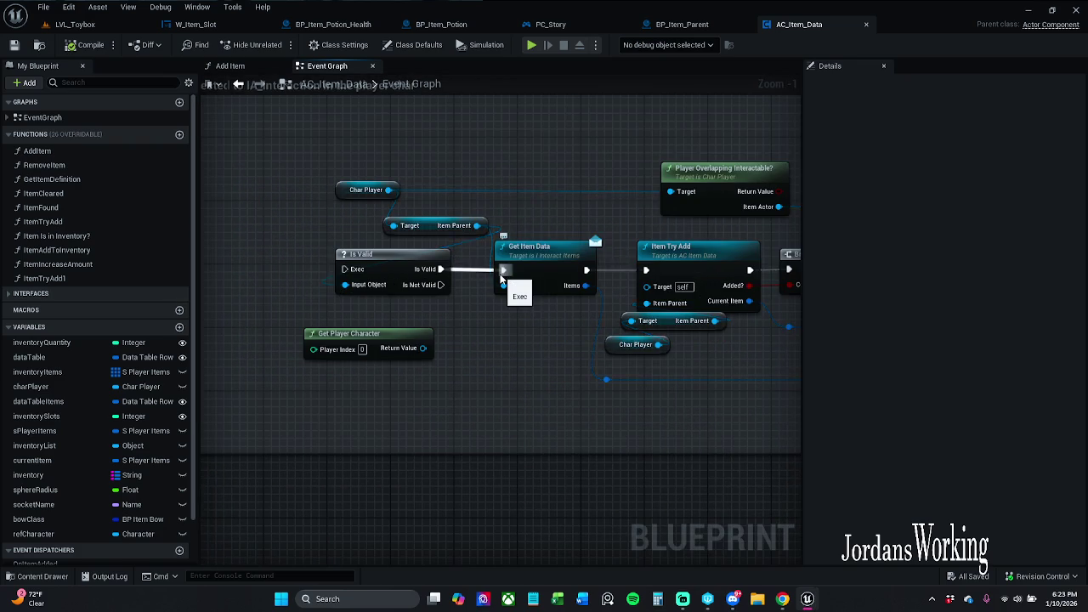
{"action": "scroll", "coordinate": [516, 287], "scroll_direction": "down", "scroll_amount": 3}
{"action": "left_click_drag", "start_coordinate": [564, 371], "coordinate": [432, 230]}
{"action": "scroll", "coordinate": [660, 256], "scroll_direction": "up", "scroll_amount": 5}
{"action": "left_click_drag", "start_coordinate": [660, 262], "coordinate": [697, 271]}
{"action": "scroll", "coordinate": [697, 270], "scroll_direction": "down", "scroll_amount": 7}
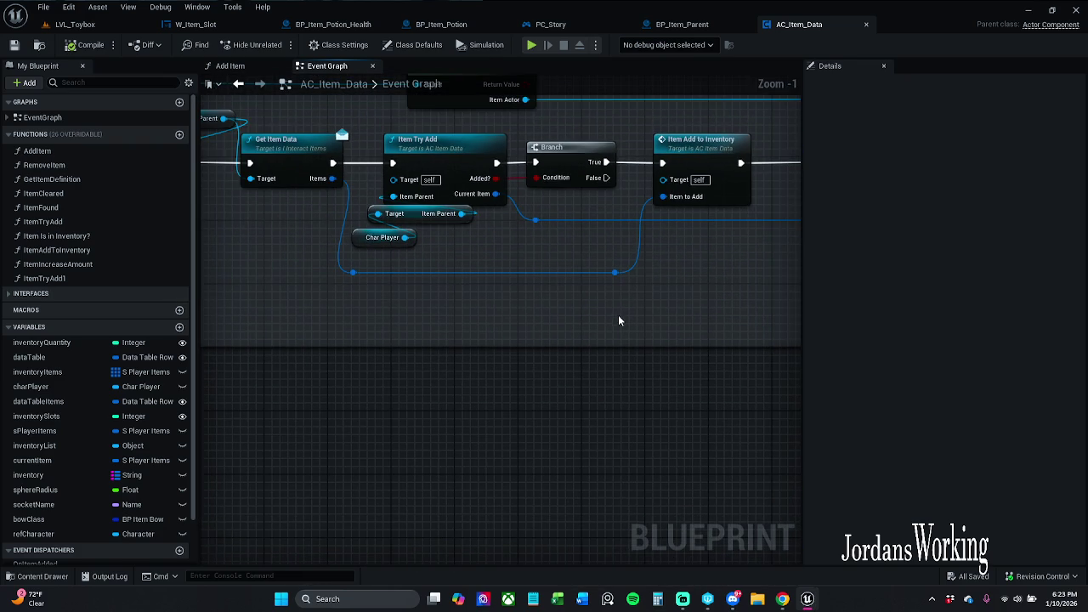
{"action": "left_click_drag", "start_coordinate": [601, 423], "coordinate": [700, 309]}
{"action": "scroll", "coordinate": [604, 304], "scroll_direction": "up", "scroll_amount": 5}
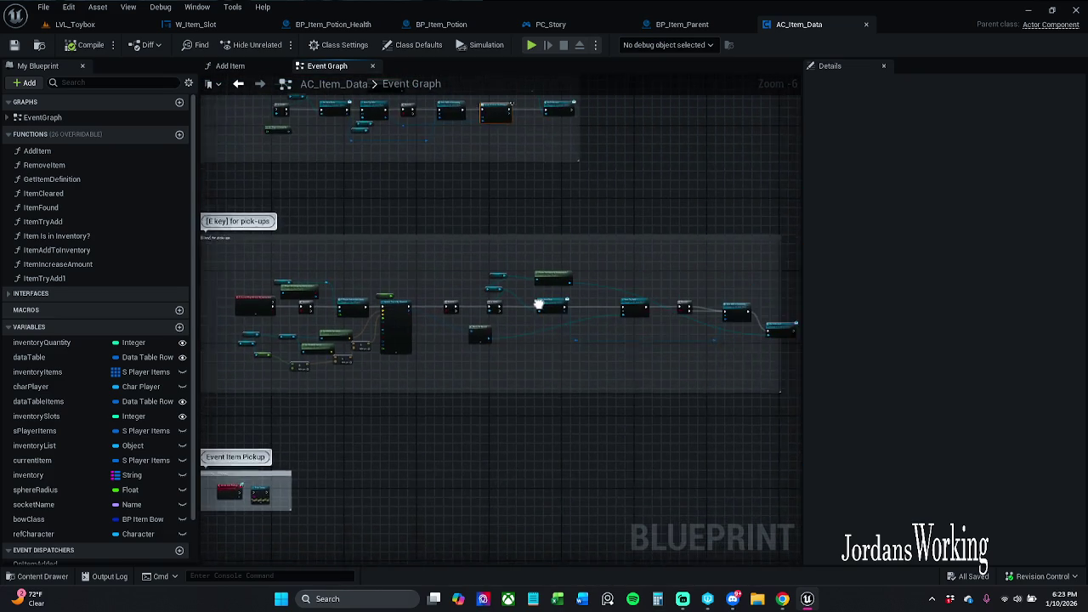
{"action": "mouse_move", "coordinate": [594, 329]}
{"action": "left_mouse_down"}
{"action": "mouse_move", "coordinate": [712, 311]}
{"action": "mouse_move", "coordinate": [394, 313]}
{"action": "left_mouse_up"}
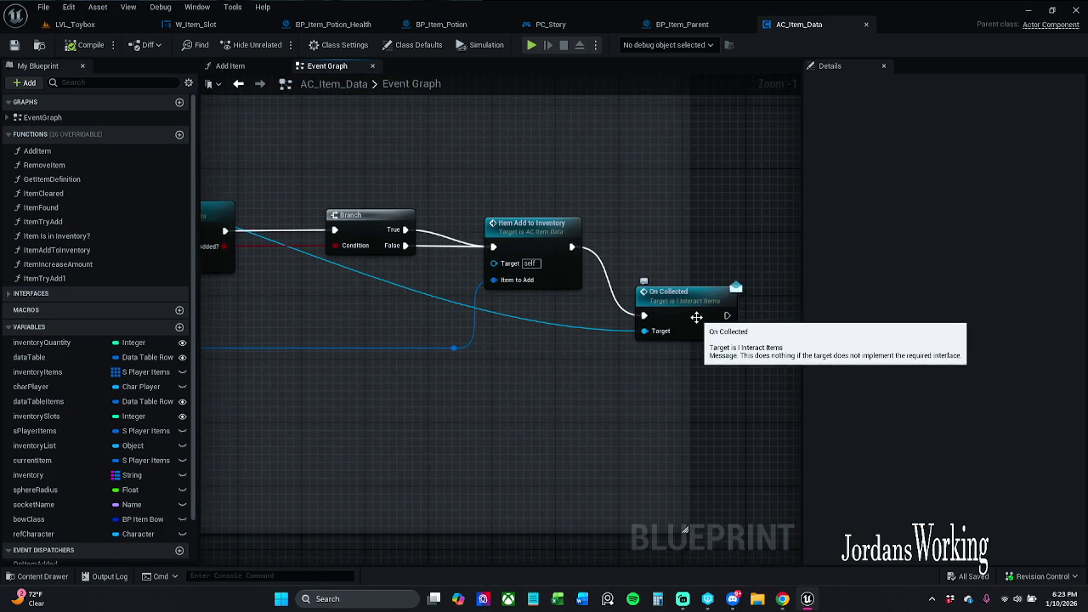
{"action": "mouse_move", "coordinate": [746, 276]}
{"action": "left_mouse_down"}
{"action": "mouse_move", "coordinate": [736, 272]}
{"action": "mouse_move", "coordinate": [825, 267]}
{"action": "left_mouse_up"}
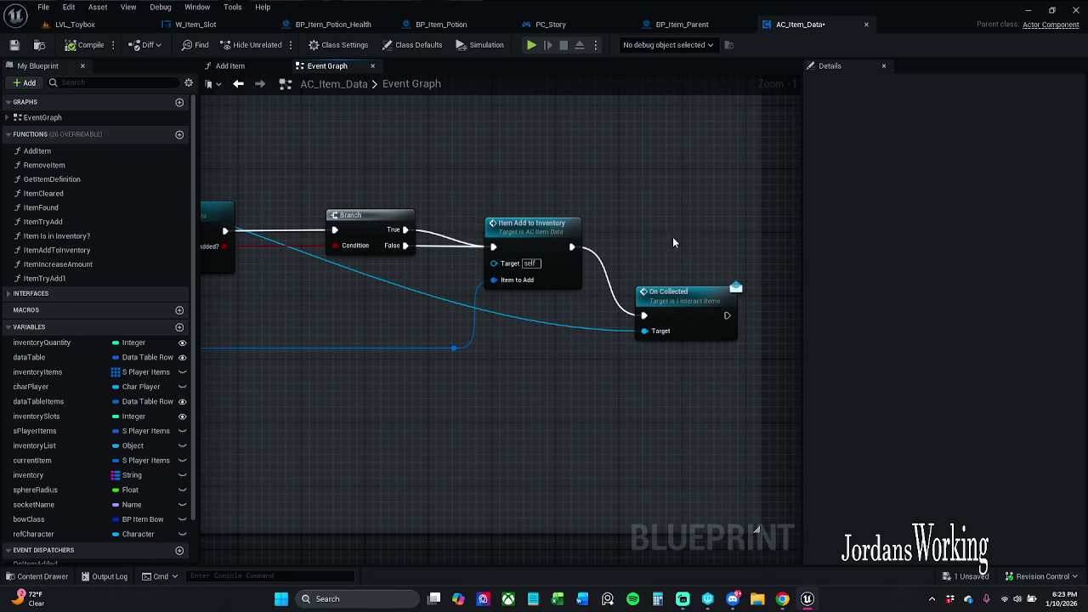
- Zoom out and pan over to the Remove item event and pick-ups groups
{"action": "scroll", "coordinate": [740, 219], "scroll_direction": "down", "scroll_amount": 1}
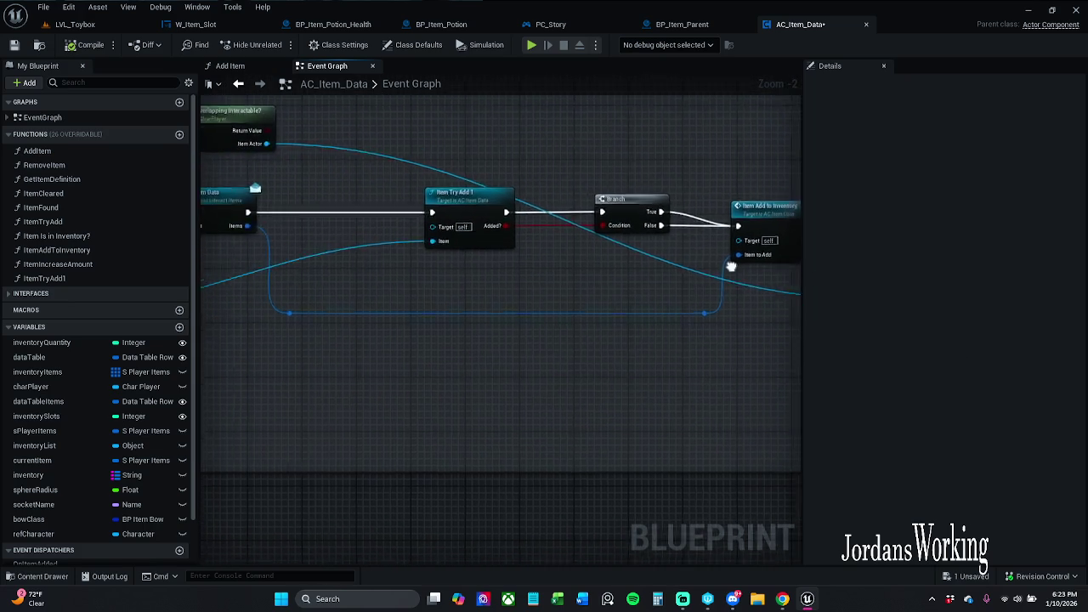
{"action": "scroll", "coordinate": [717, 269], "scroll_direction": "down", "scroll_amount": 10}
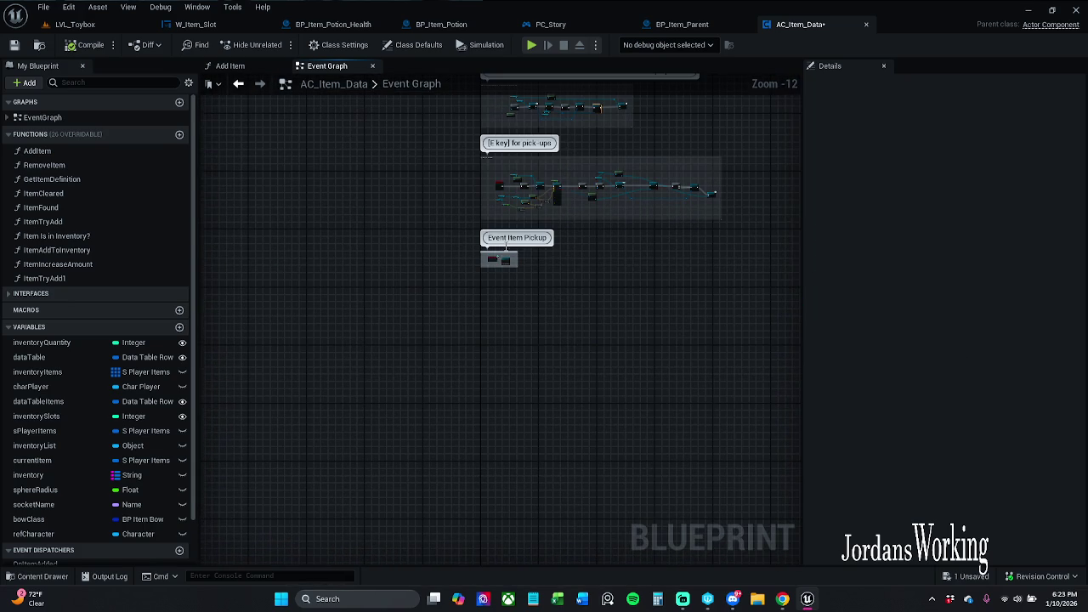
{"action": "scroll", "coordinate": [507, 247], "scroll_direction": "up", "scroll_amount": 8}
{"action": "scroll", "coordinate": [610, 173], "scroll_direction": "down", "scroll_amount": 6}
{"action": "mouse_move", "coordinate": [620, 186]}
{"action": "left_mouse_down"}
{"action": "mouse_move", "coordinate": [493, 270]}
{"action": "mouse_move", "coordinate": [563, 365]}
{"action": "mouse_move", "coordinate": [530, 457]}
{"action": "mouse_move", "coordinate": [531, 493]}
{"action": "left_mouse_up"}
- Review the Remove item event and BeginPlay groups, then save AC_Item_Data
{"action": "scroll", "coordinate": [479, 329], "scroll_direction": "up", "scroll_amount": 7}
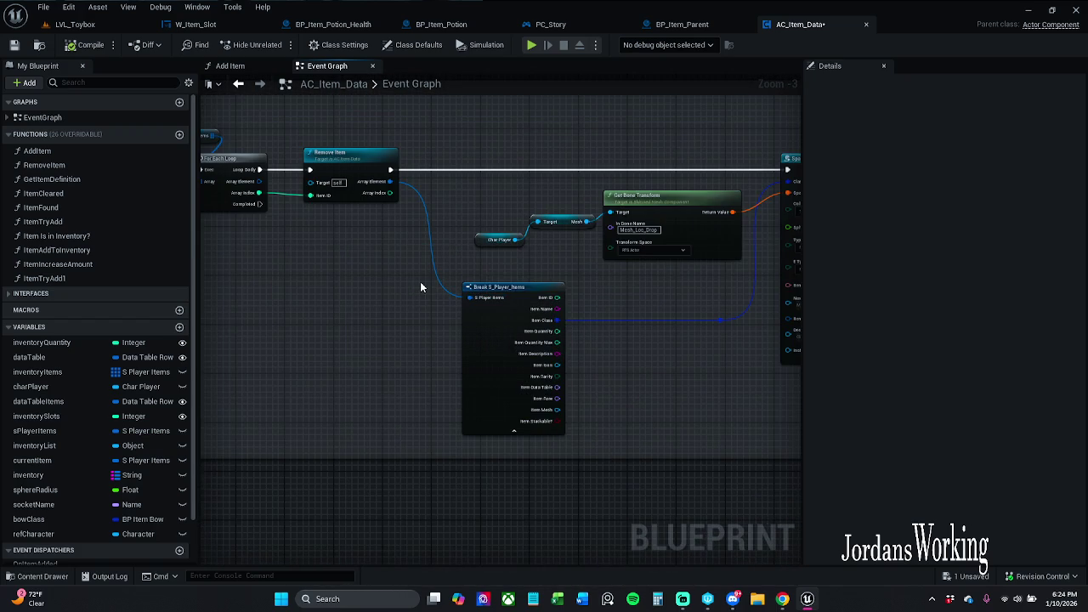
{"action": "left_click_drag", "start_coordinate": [513, 213], "coordinate": [454, 217]}
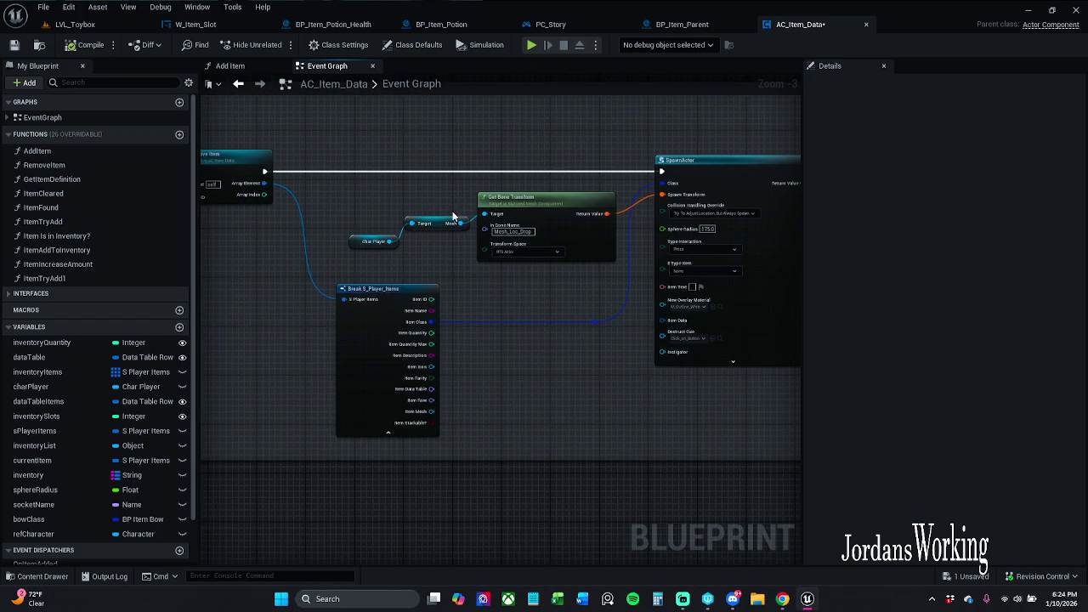
{"action": "left_click_drag", "start_coordinate": [563, 301], "coordinate": [694, 281]}
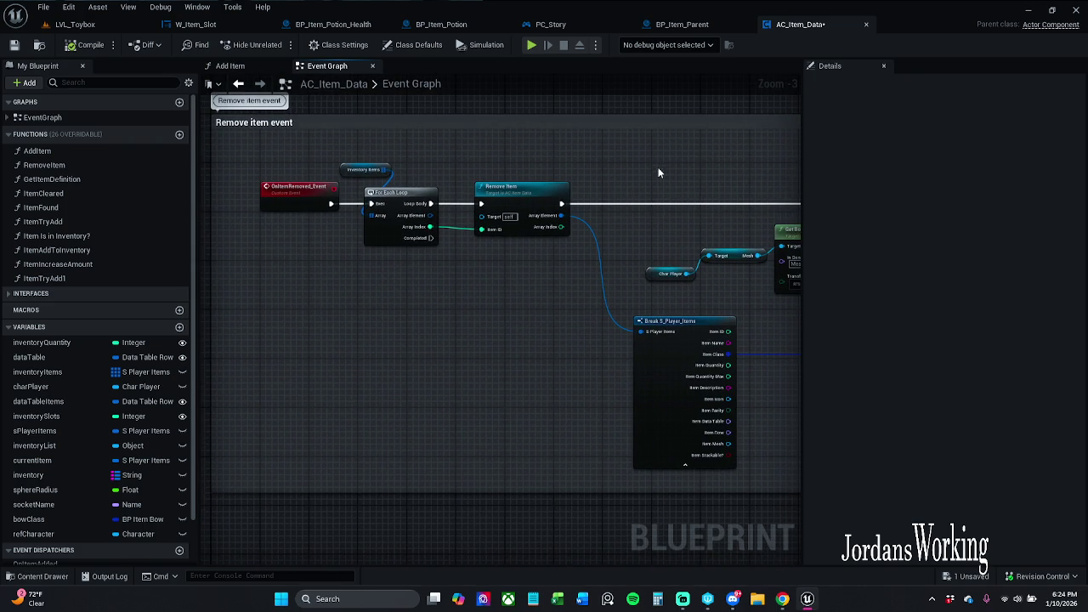
{"action": "scroll", "coordinate": [666, 170], "scroll_direction": "down", "scroll_amount": 5}
{"action": "left_click_drag", "start_coordinate": [629, 238], "coordinate": [609, 394]}
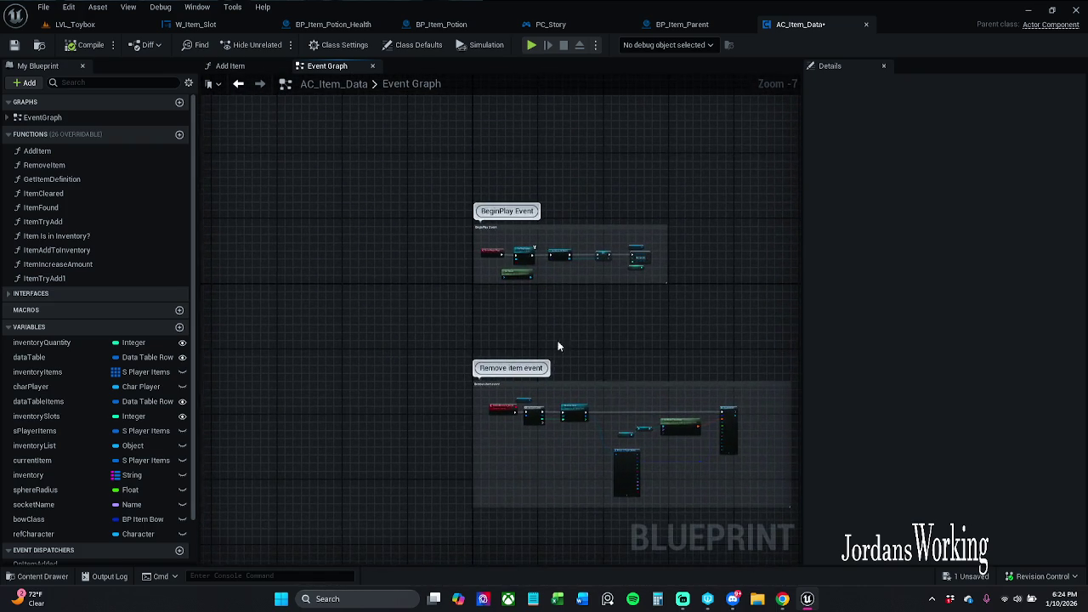
{"action": "scroll", "coordinate": [546, 267], "scroll_direction": "up", "scroll_amount": 6}
{"action": "left_click_drag", "start_coordinate": [678, 283], "coordinate": [383, 262]}
{"action": "scroll", "coordinate": [546, 275], "scroll_direction": "down", "scroll_amount": 2}
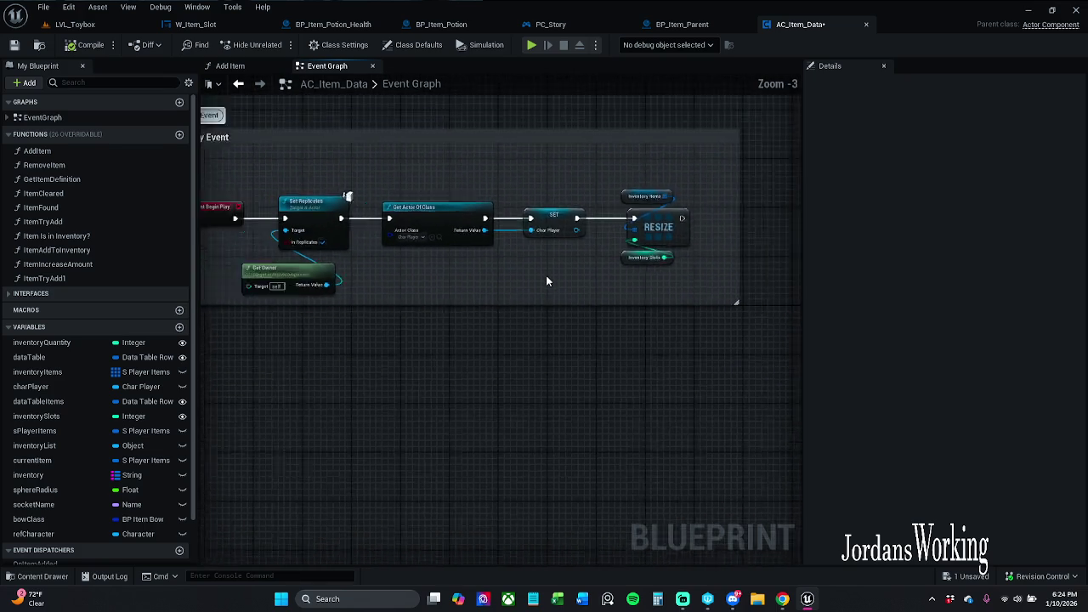
{"action": "scroll", "coordinate": [568, 333], "scroll_direction": "down", "scroll_amount": 2}
{"action": "scroll", "coordinate": [521, 280], "scroll_direction": "up", "scroll_amount": 2}
{"action": "left_click_drag", "start_coordinate": [616, 326], "coordinate": [611, 272]}
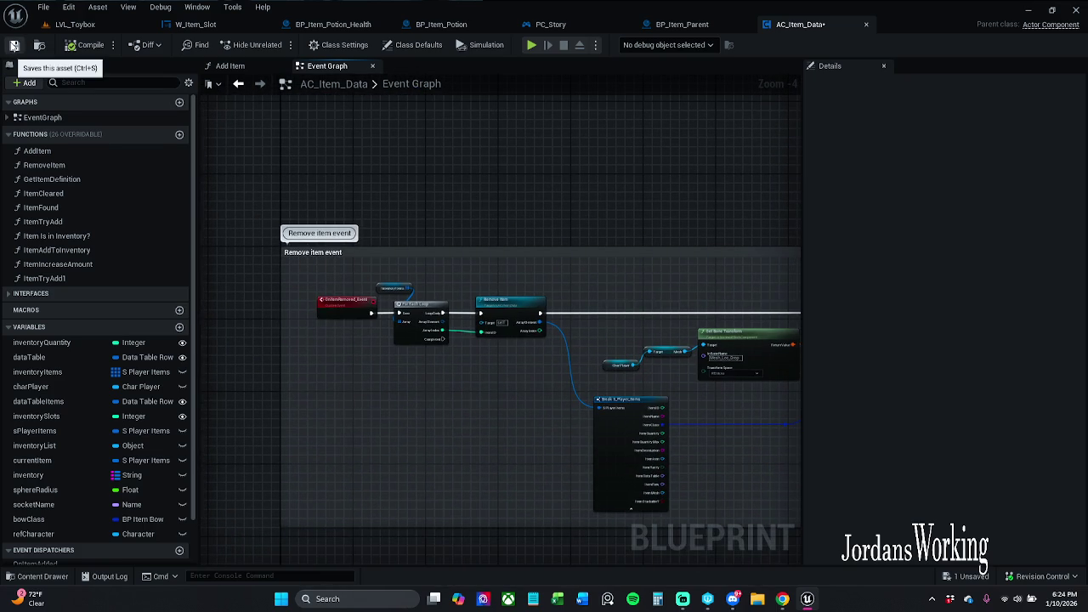
{"action": "left_click", "coordinate": [13, 44]}
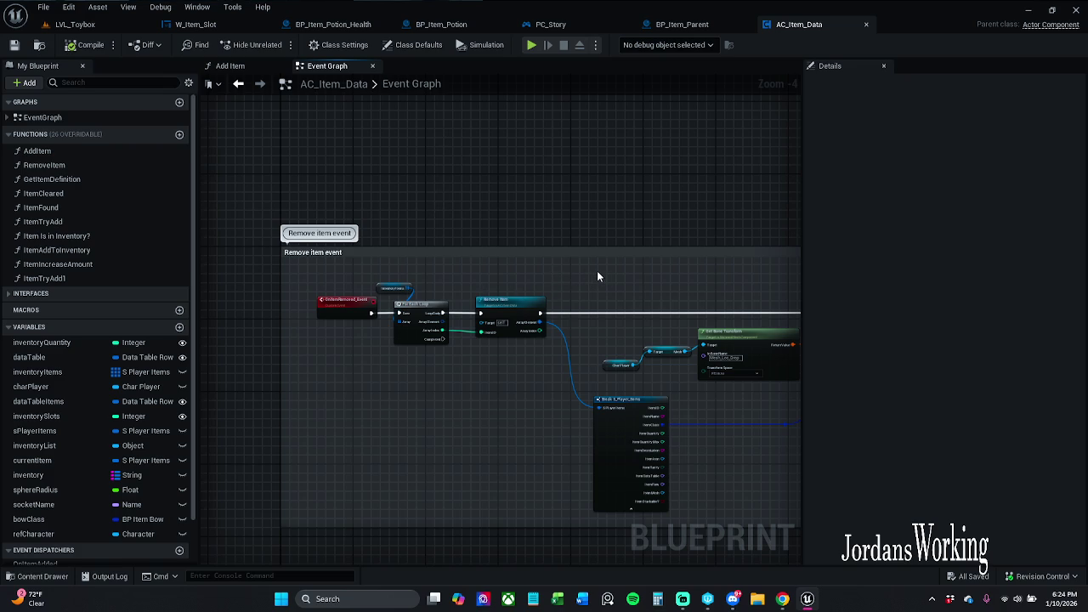
- Pan over the For Each Loop, Remove Item and OnItemRemoved_Event nodes
{"action": "scroll", "coordinate": [507, 271], "scroll_direction": "up", "scroll_amount": 3}
{"action": "mouse_move", "coordinate": [536, 285]}
{"action": "left_mouse_down"}
{"action": "mouse_move", "coordinate": [449, 247]}
{"action": "mouse_move", "coordinate": [361, 234]}
{"action": "mouse_move", "coordinate": [386, 198]}
{"action": "mouse_move", "coordinate": [612, 188]}
{"action": "left_mouse_up"}
{"action": "scroll", "coordinate": [601, 193], "scroll_direction": "down", "scroll_amount": 1}
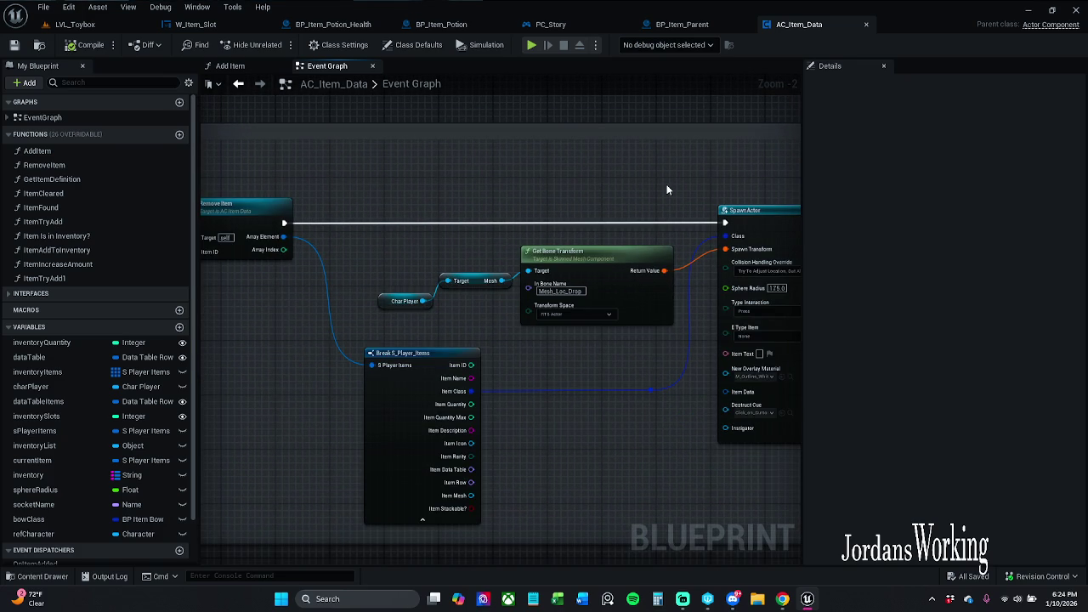
{"action": "left_click_drag", "start_coordinate": [643, 195], "coordinate": [561, 177]}
{"action": "left_click_drag", "start_coordinate": [479, 190], "coordinate": [546, 183]}
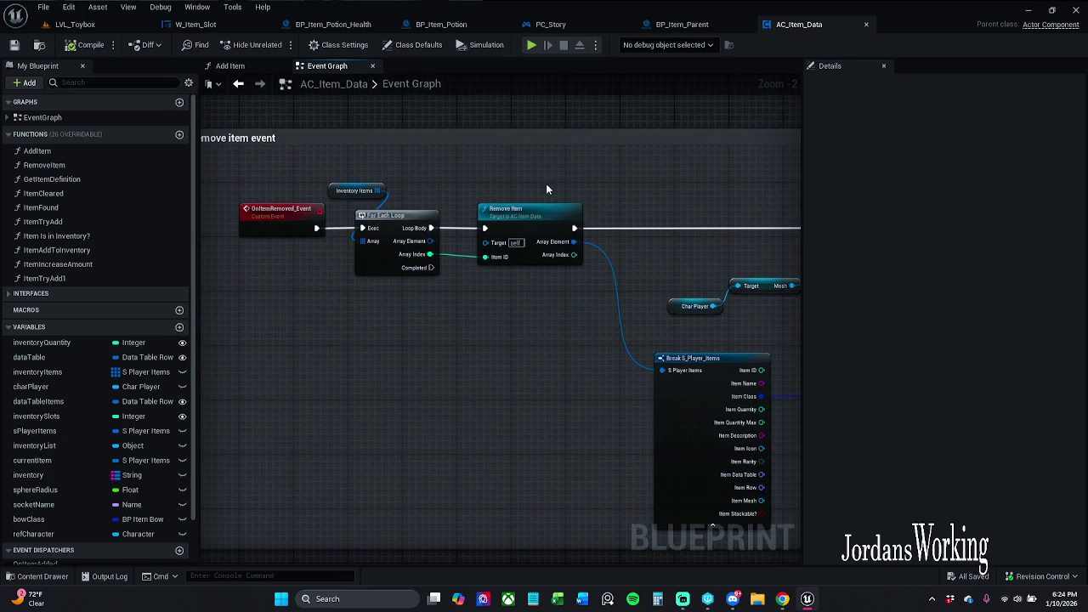
- Open the Remove Item function and inspect its For Each Loop, Branch, Remove Index and Call On Item Removed
{"action": "double_click", "coordinate": [529, 228]}
{"action": "scroll", "coordinate": [415, 287], "scroll_direction": "up", "scroll_amount": 3}
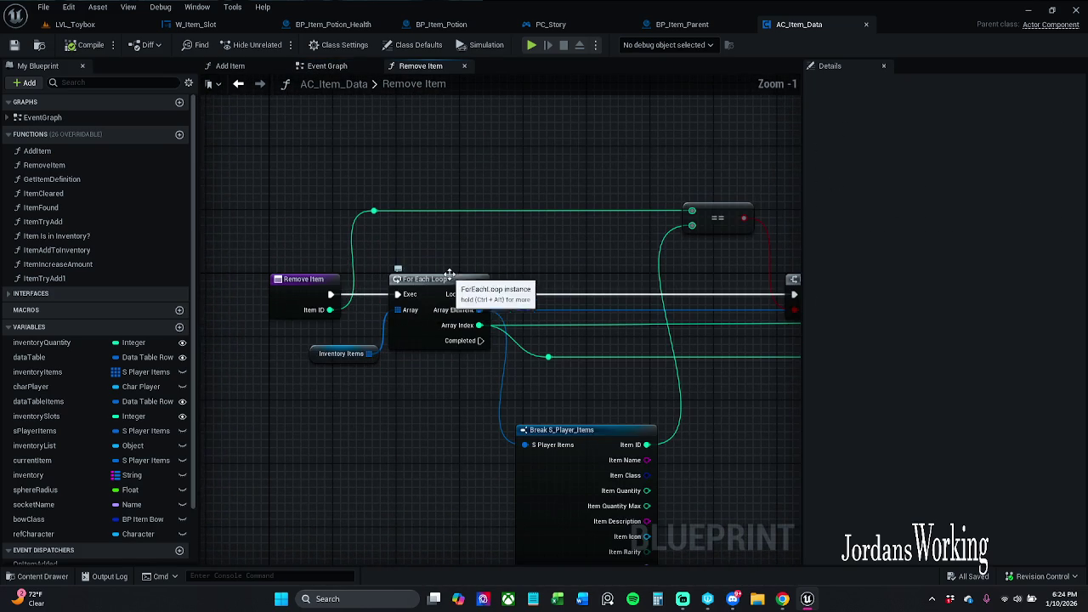
{"action": "mouse_move", "coordinate": [535, 260]}
{"action": "left_mouse_down"}
{"action": "mouse_move", "coordinate": [112, 236]}
{"action": "mouse_move", "coordinate": [226, 238]}
{"action": "left_mouse_up"}
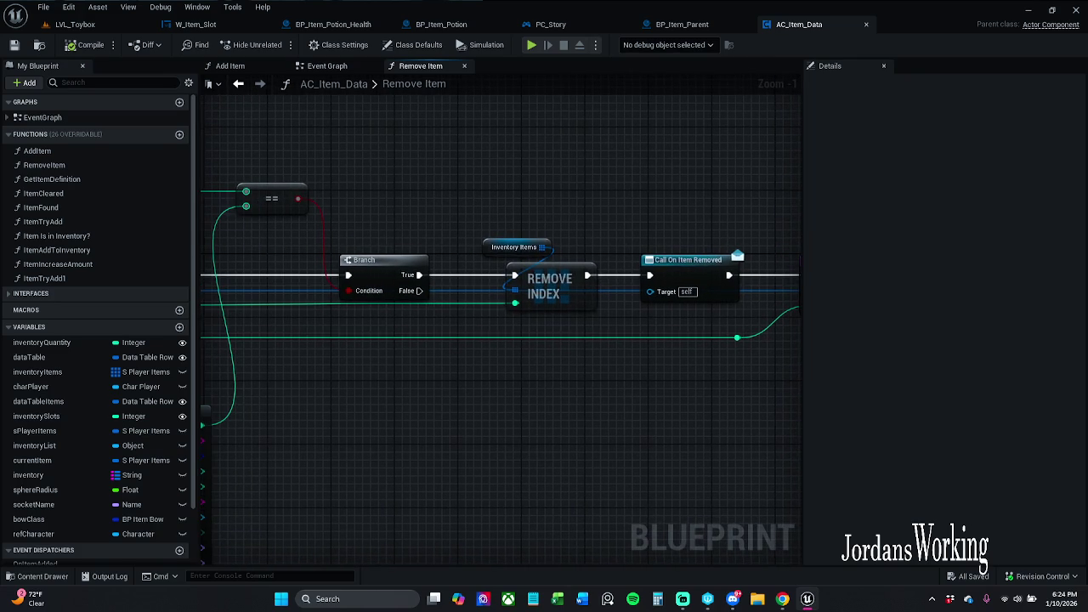
{"action": "mouse_move", "coordinate": [424, 235]}
{"action": "left_mouse_down"}
{"action": "mouse_move", "coordinate": [397, 213]}
{"action": "mouse_move", "coordinate": [369, 221]}
{"action": "mouse_move", "coordinate": [876, 208]}
{"action": "left_mouse_up"}
{"action": "mouse_move", "coordinate": [510, 255]}
{"action": "left_mouse_down"}
{"action": "mouse_move", "coordinate": [613, 255]}
{"action": "mouse_move", "coordinate": [453, 257]}
{"action": "left_mouse_up"}
{"action": "mouse_move", "coordinate": [799, 194]}
{"action": "left_mouse_down"}
{"action": "mouse_move", "coordinate": [545, 186]}
{"action": "mouse_move", "coordinate": [567, 191]}
{"action": "left_mouse_up"}
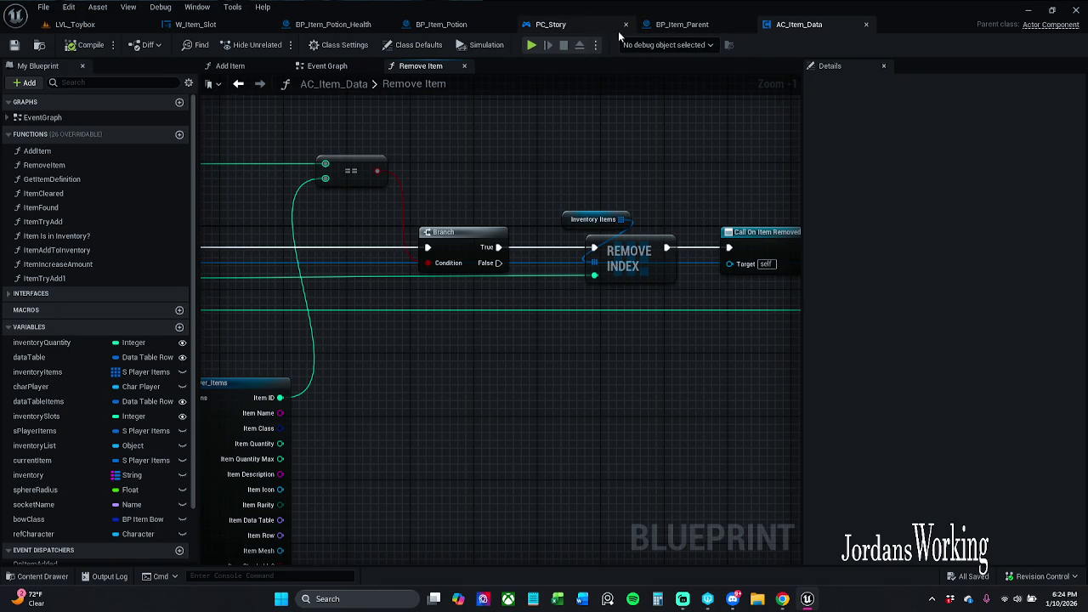
- Go to W_Item_Slot's Event Graph near Remove from Parent and drag a new wire off Char Player
{"action": "left_click", "coordinate": [574, 26]}
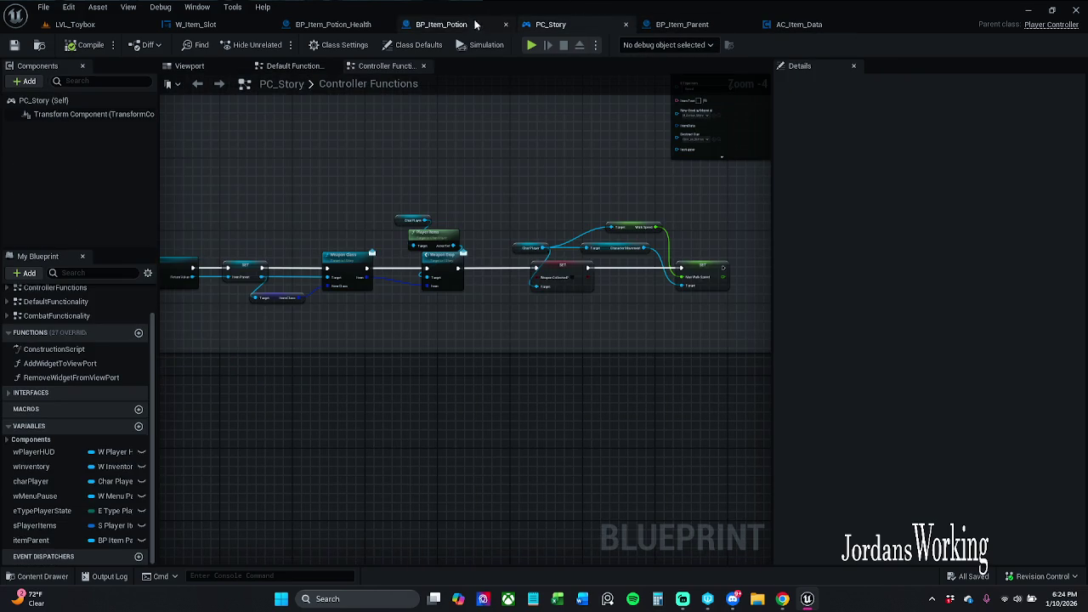
{"action": "left_click", "coordinate": [219, 28]}
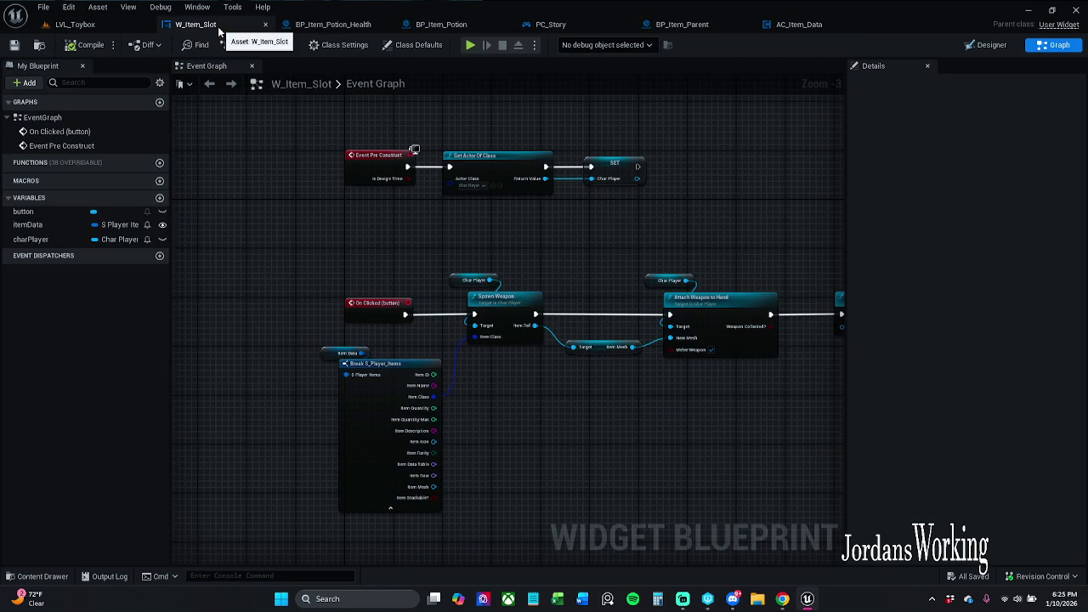
{"action": "left_click", "coordinate": [791, 30]}
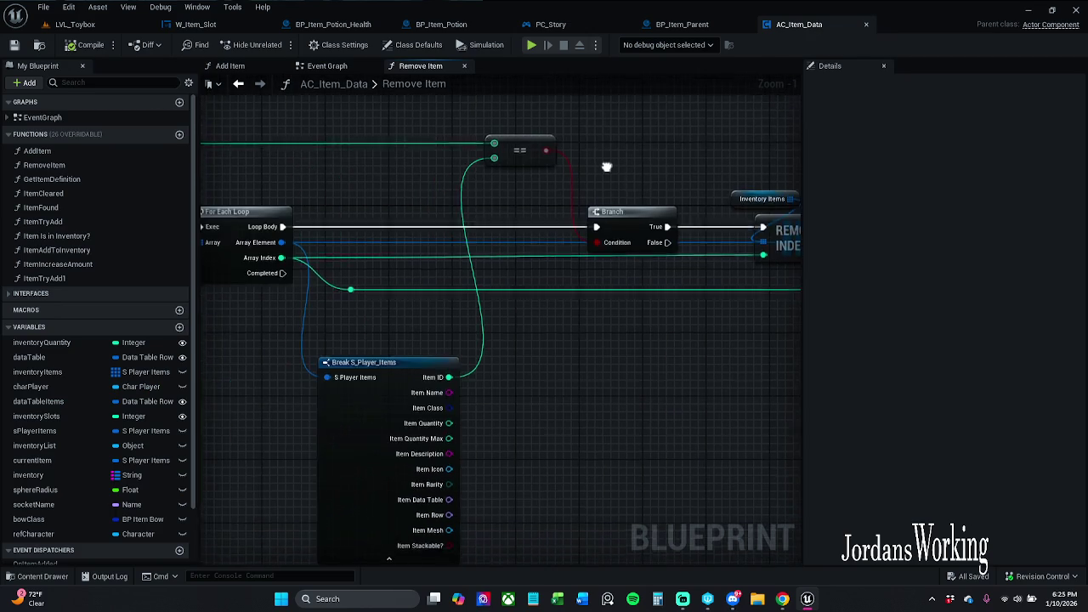
{"action": "left_click", "coordinate": [208, 24]}
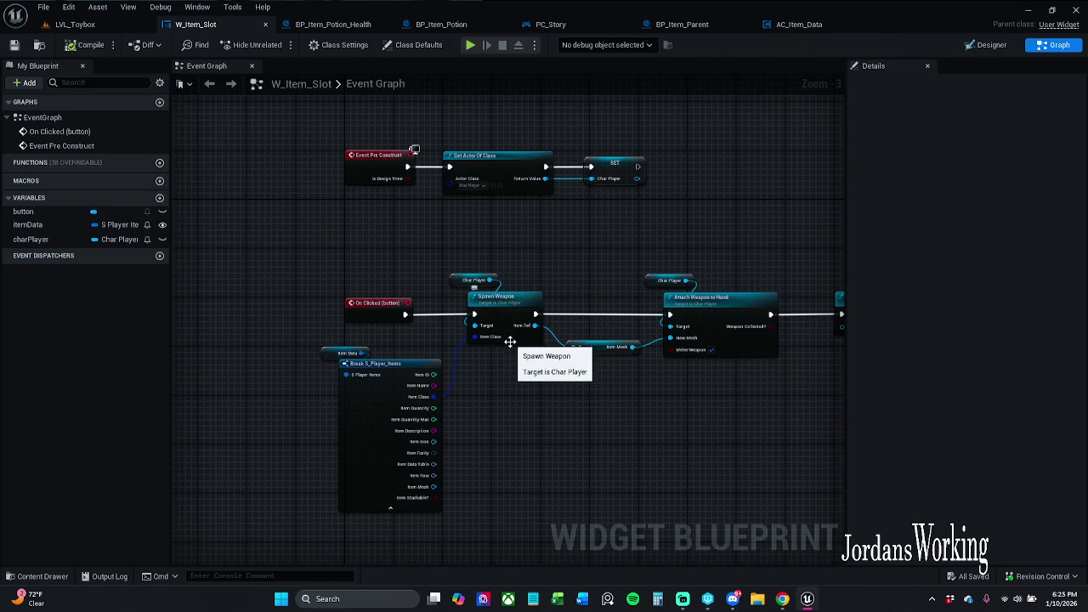
{"action": "left_click_drag", "start_coordinate": [600, 403], "coordinate": [377, 398]}
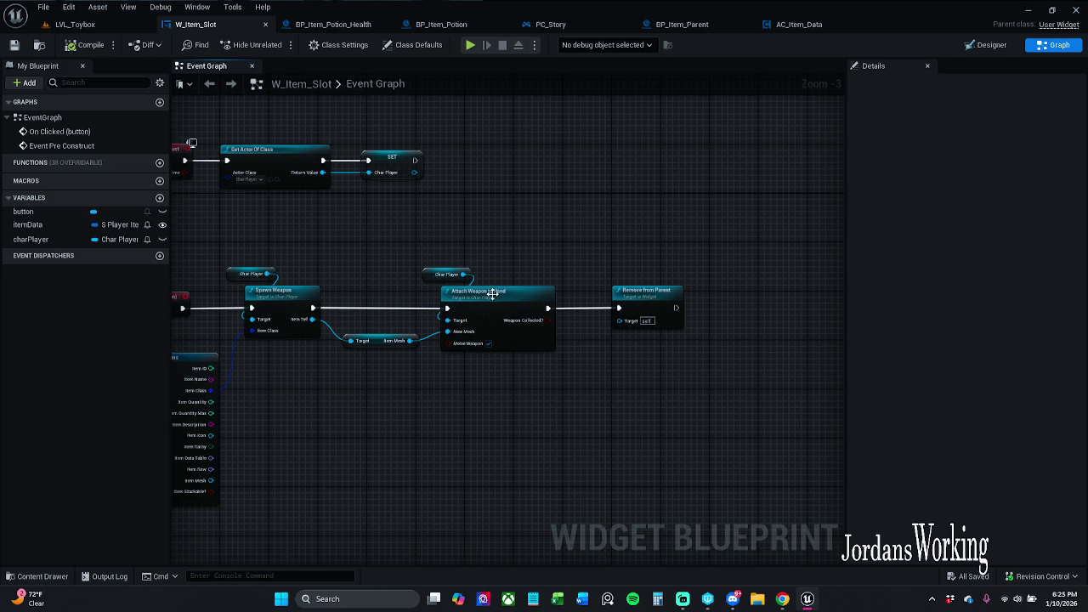
{"action": "scroll", "coordinate": [487, 295], "scroll_direction": "up", "scroll_amount": 2}
{"action": "mouse_move", "coordinate": [450, 271]}
{"action": "left_mouse_down"}
{"action": "mouse_move", "coordinate": [563, 232]}
{"action": "mouse_move", "coordinate": [596, 253]}
{"action": "left_mouse_up"}
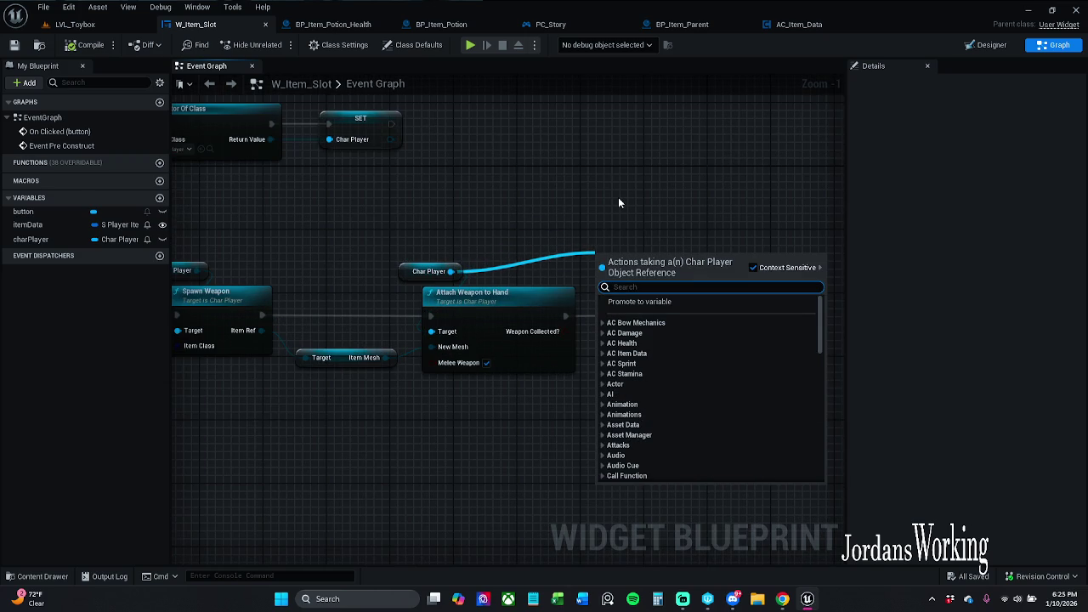
- Add AC Item Data's Remove Item node and arrange it beside Remove from Parent
{"action": "type", "text": "ac"}
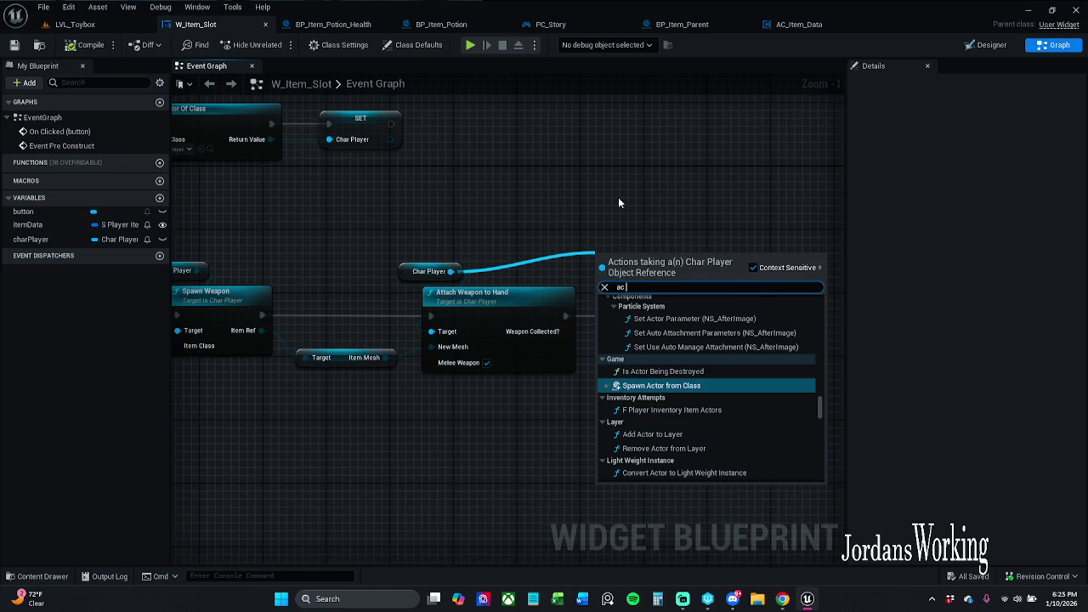
{"action": "type", "text": " i"}
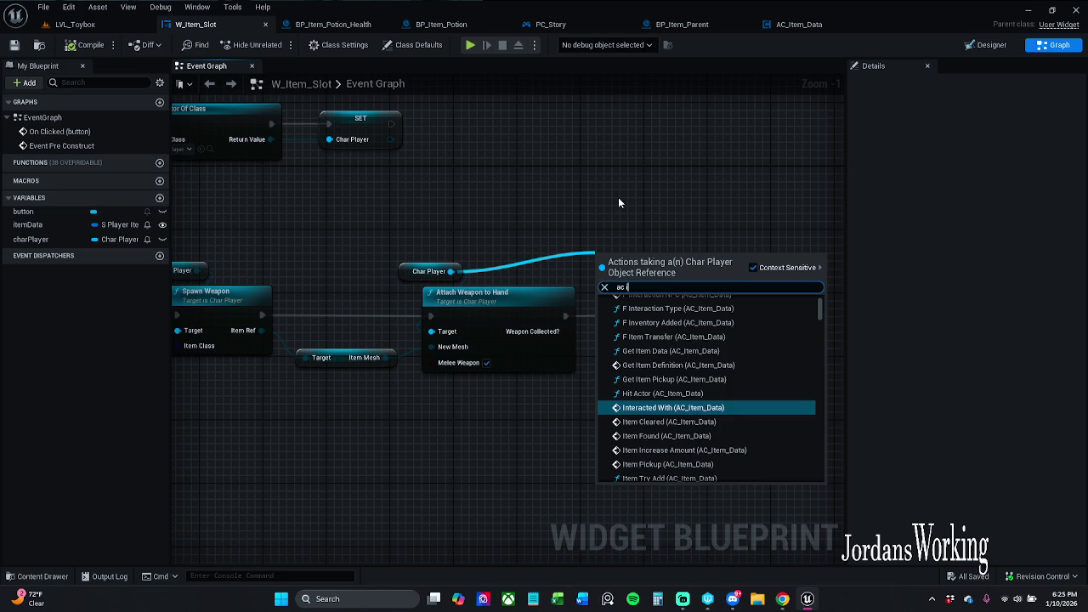
{"action": "type", "text": "tem data"}
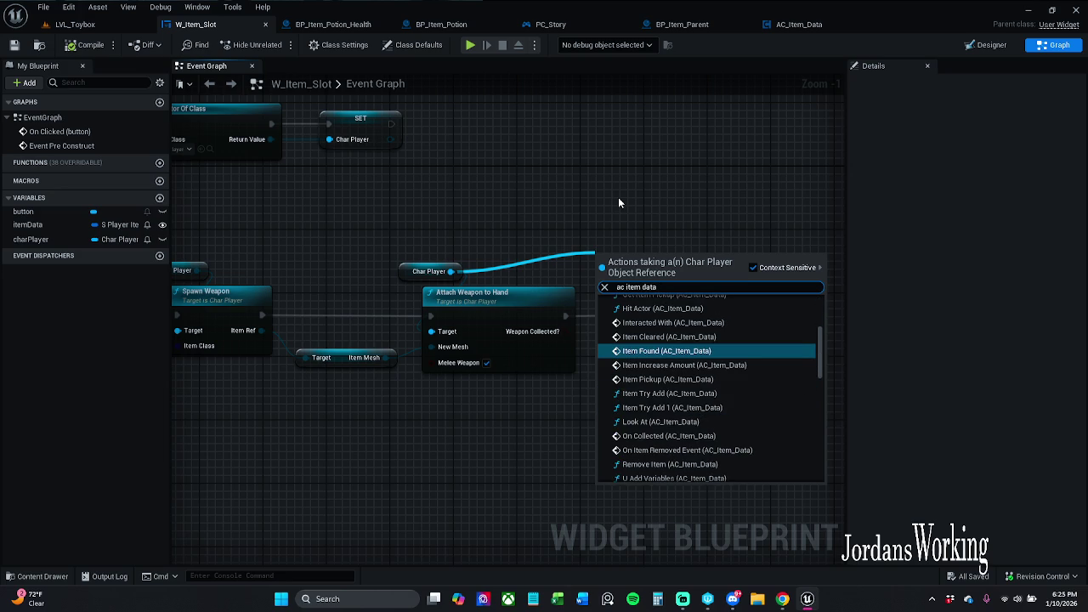
{"action": "type", "text": " item"}
{"action": "type", "text": " remo"}
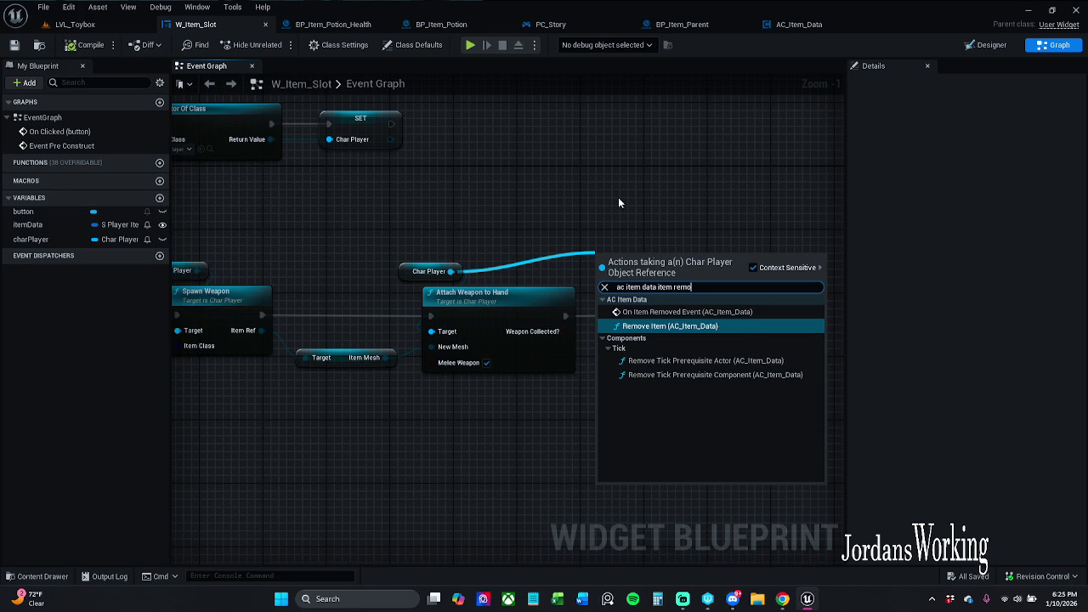
{"action": "key", "text": "Escape"}
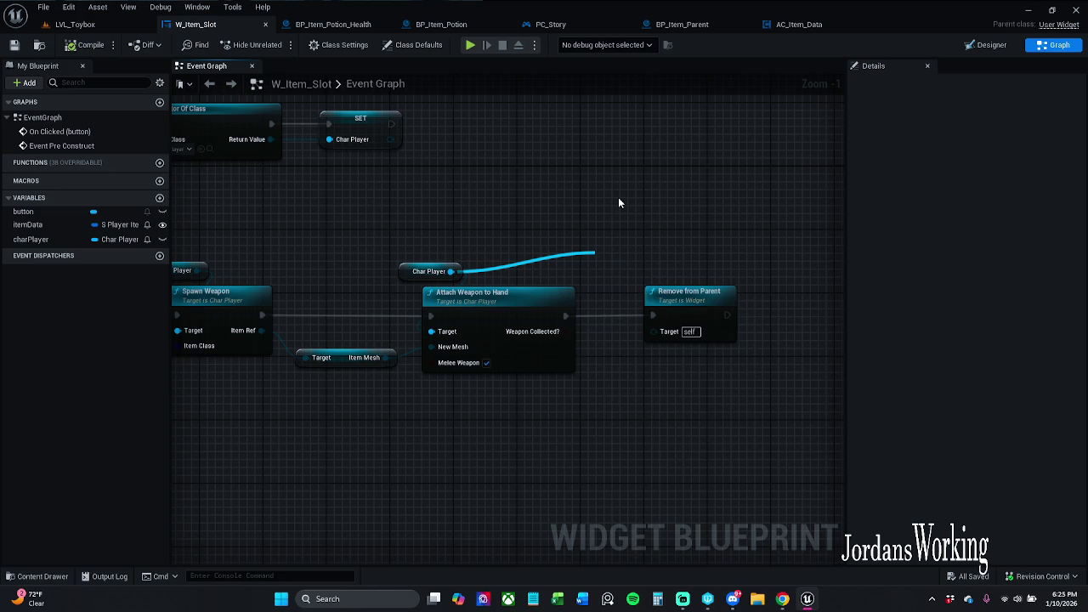
{"action": "left_click", "coordinate": [668, 308]}
{"action": "mouse_move", "coordinate": [669, 308]}
{"action": "left_mouse_down"}
{"action": "mouse_move", "coordinate": [736, 398]}
{"action": "mouse_move", "coordinate": [737, 414]}
{"action": "left_mouse_up"}
{"action": "left_click", "coordinate": [717, 335]}
{"action": "left_click", "coordinate": [630, 261]}
{"action": "left_click_drag", "start_coordinate": [629, 262], "coordinate": [677, 262]}
{"action": "left_click", "coordinate": [767, 387]}
- Run Remove Item after Remove from Parent and feed it the item's Item ID
{"action": "left_click_drag", "start_coordinate": [752, 417], "coordinate": [644, 276]}
{"action": "left_click_drag", "start_coordinate": [763, 300], "coordinate": [709, 302]}
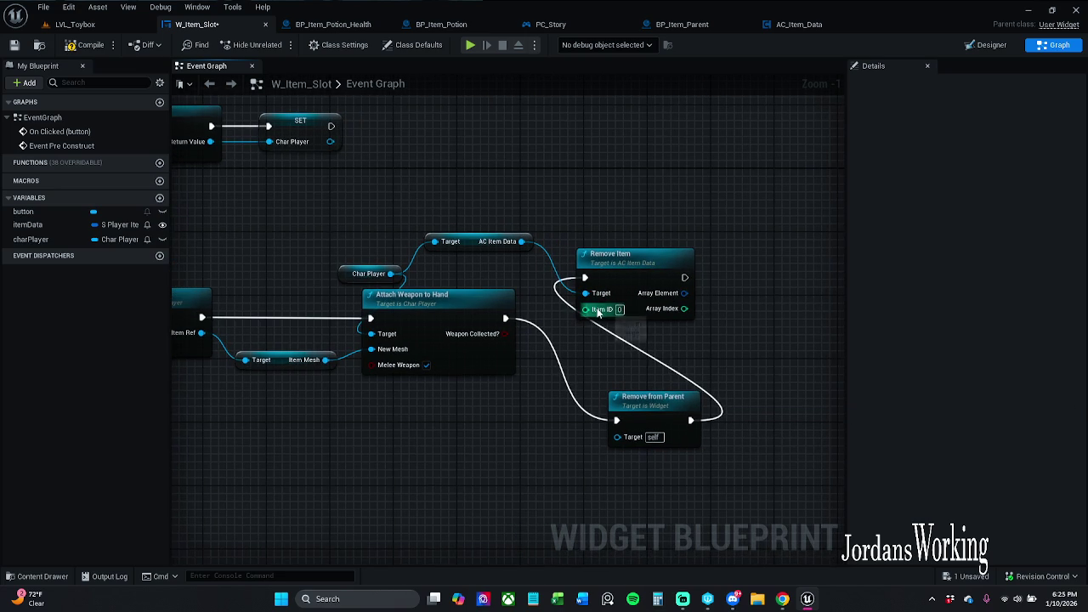
{"action": "left_click_drag", "start_coordinate": [593, 313], "coordinate": [932, 224]}
{"action": "mouse_move", "coordinate": [456, 259]}
{"action": "left_mouse_down"}
{"action": "mouse_move", "coordinate": [411, 371]}
{"action": "mouse_move", "coordinate": [412, 337]}
{"action": "mouse_move", "coordinate": [456, 310]}
{"action": "mouse_move", "coordinate": [592, 265]}
{"action": "mouse_move", "coordinate": [387, 220]}
{"action": "left_mouse_up"}
{"action": "left_click_drag", "start_coordinate": [431, 249], "coordinate": [502, 278]}
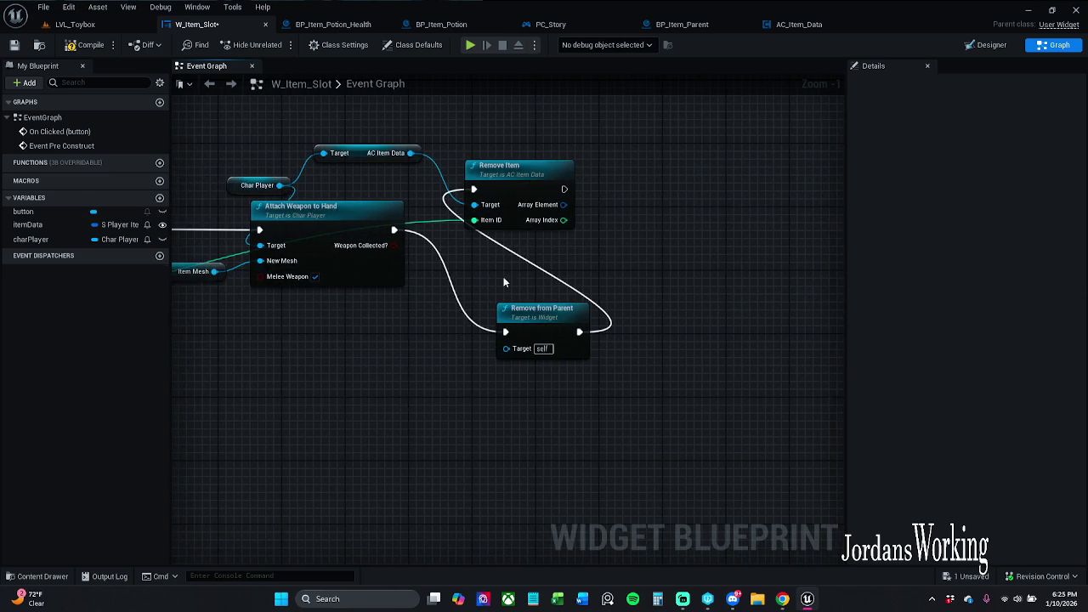
{"action": "scroll", "coordinate": [502, 279], "scroll_direction": "down", "scroll_amount": 2}
{"action": "left_click", "coordinate": [75, 24]}
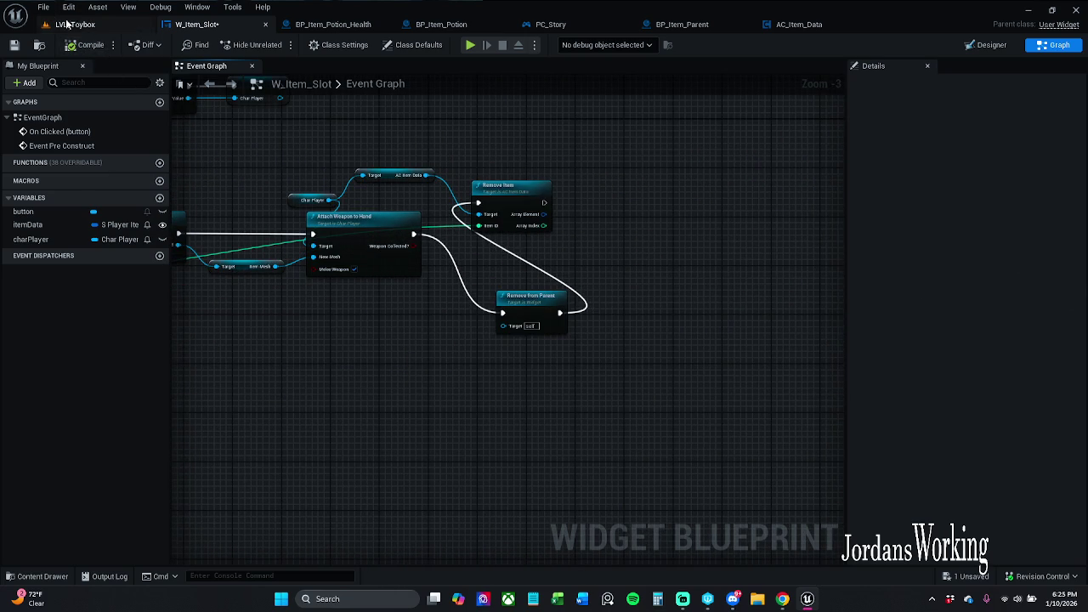
- Start play-in-editor, open the inventory with I and equip the Axe
{"action": "left_click", "coordinate": [275, 45]}
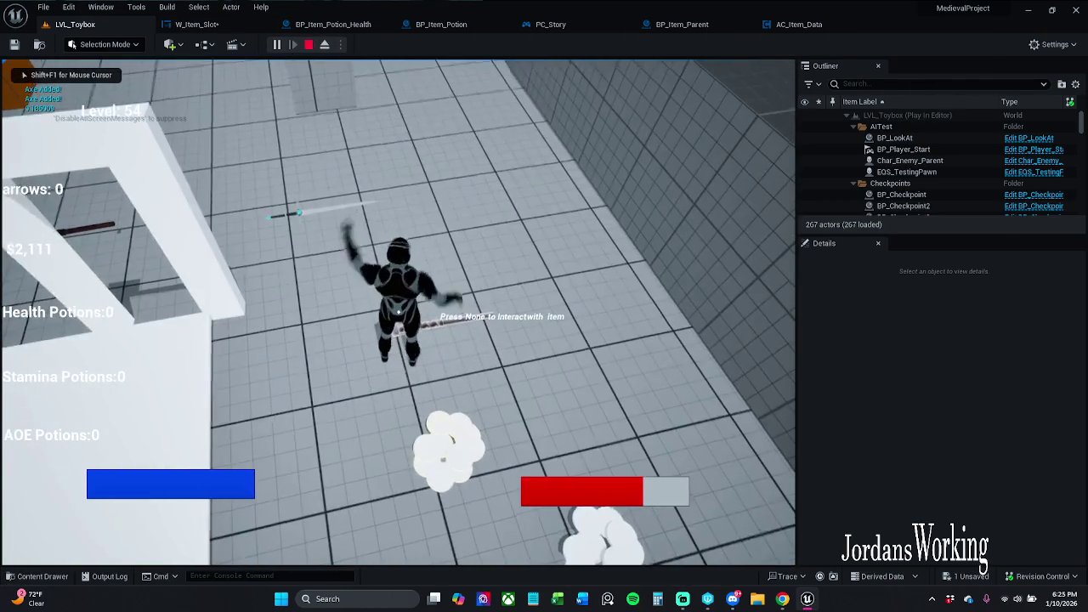
{"action": "key", "text": "i"}
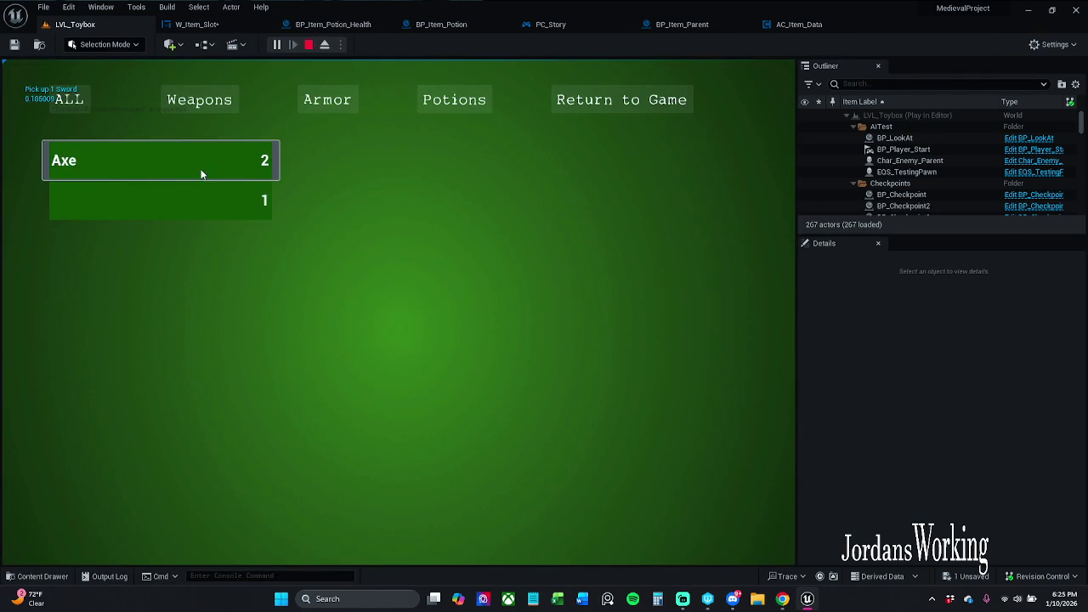
{"action": "left_click", "coordinate": [202, 166]}
{"action": "left_click", "coordinate": [622, 100]}
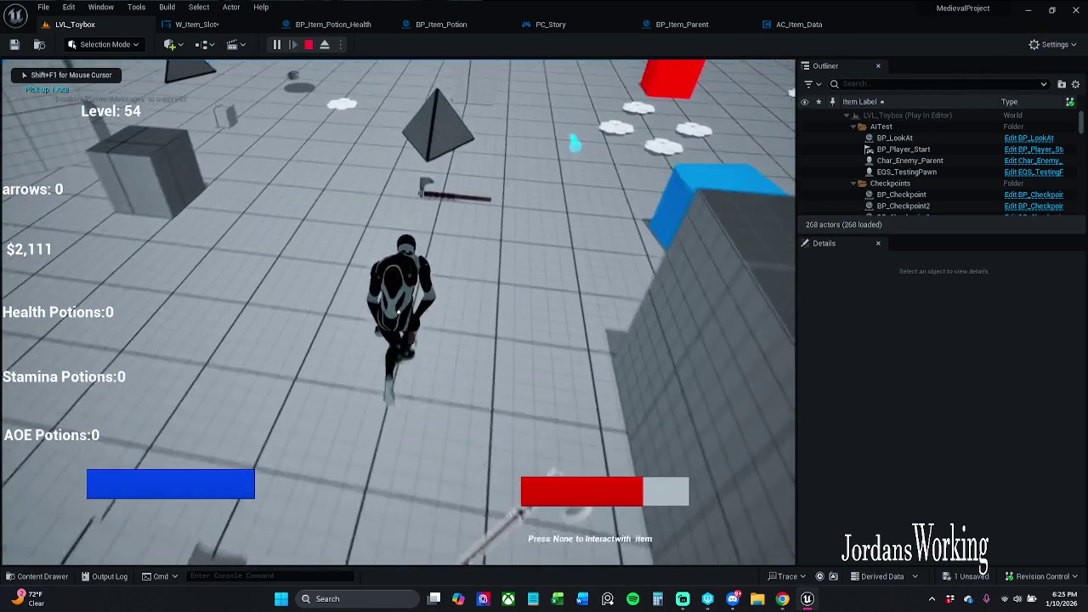
{"action": "key", "text": "i"}
{"action": "left_click", "coordinate": [621, 100]}
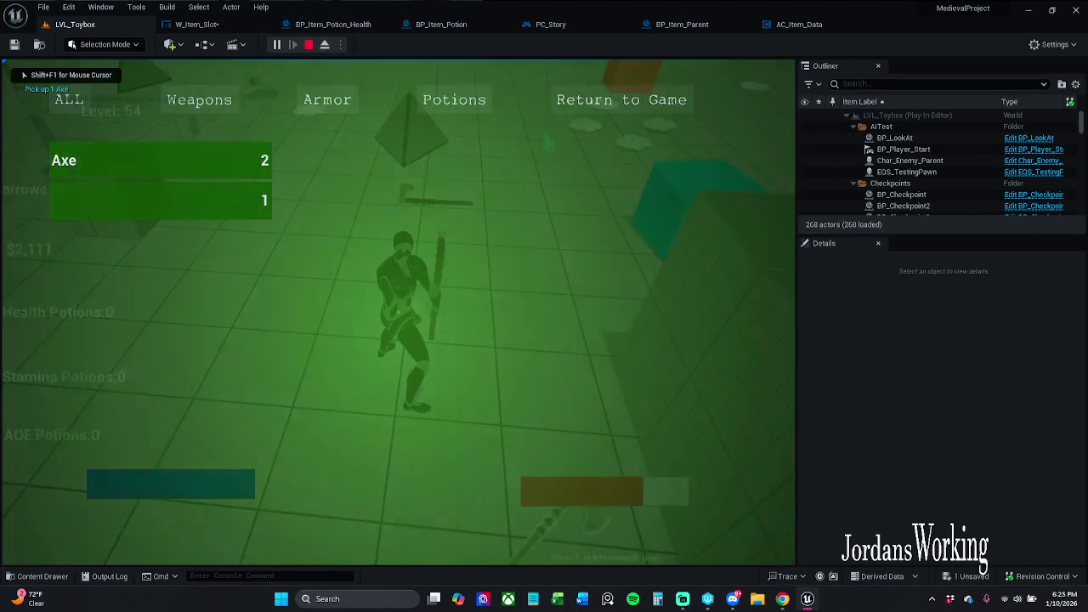
- Attack with the equipped axe, stop play, and view the AC_Item_Data and BP_Item_Parent tabs
{"action": "key", "text": "w"}
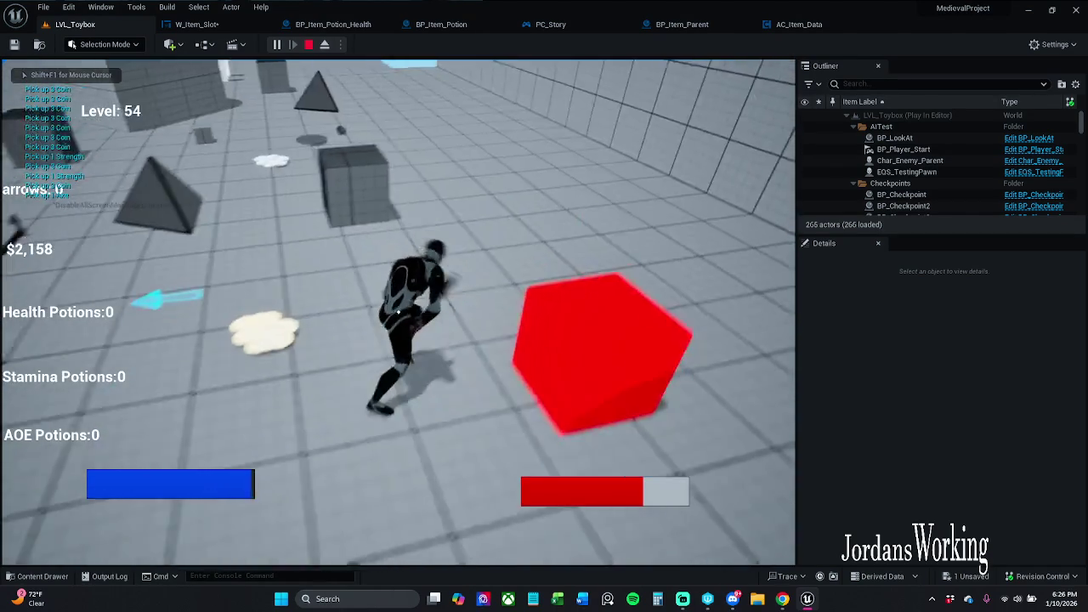
{"action": "left_click", "coordinate": [398, 313]}
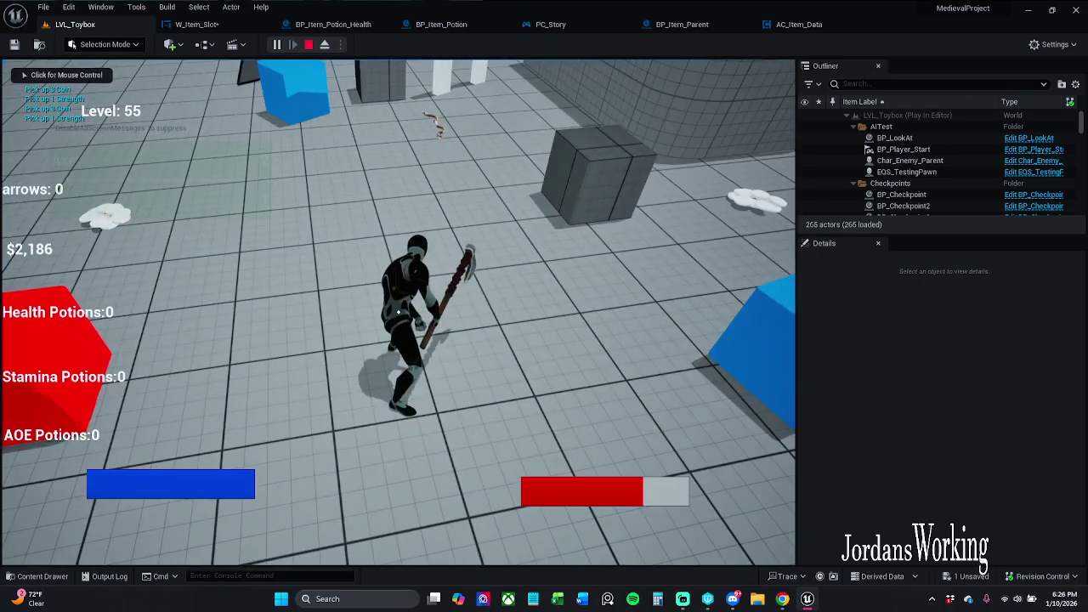
{"action": "key", "text": "i"}
{"action": "left_click", "coordinate": [602, 106]}
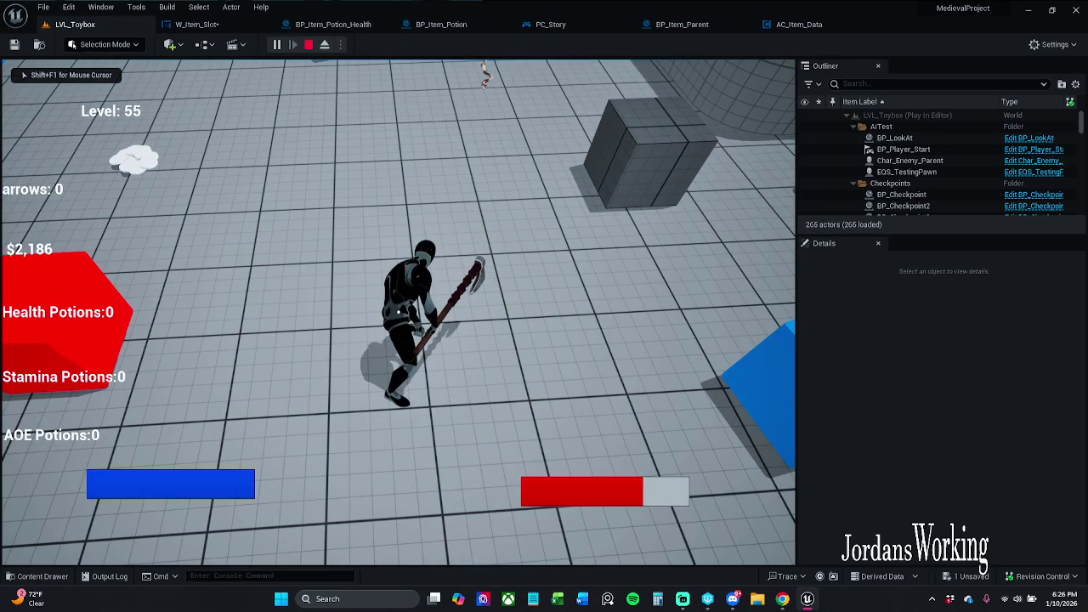
{"action": "key", "text": "Escape"}
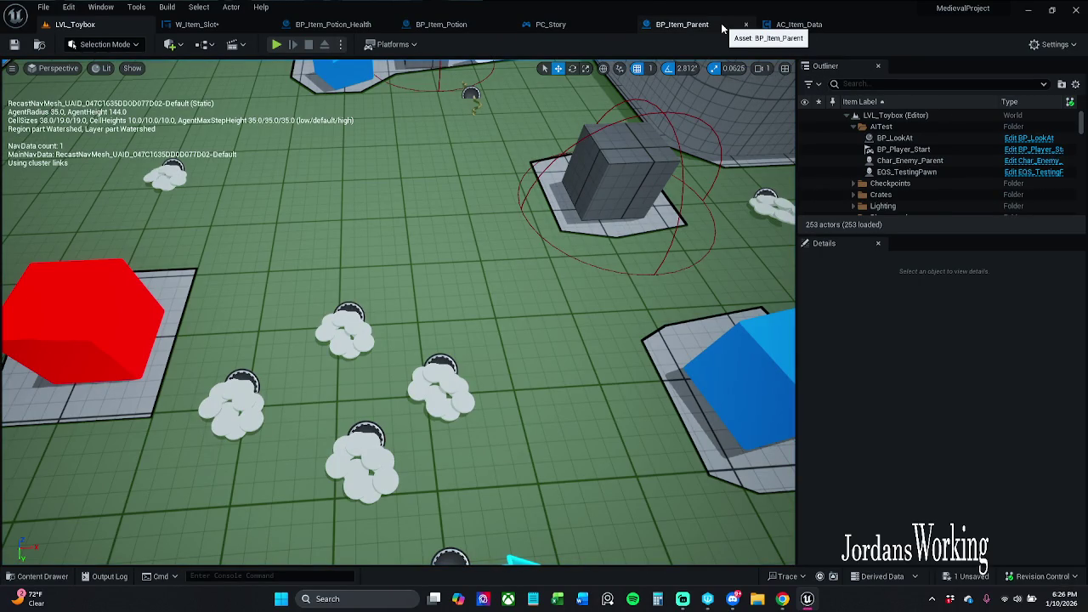
{"action": "left_click", "coordinate": [799, 25]}
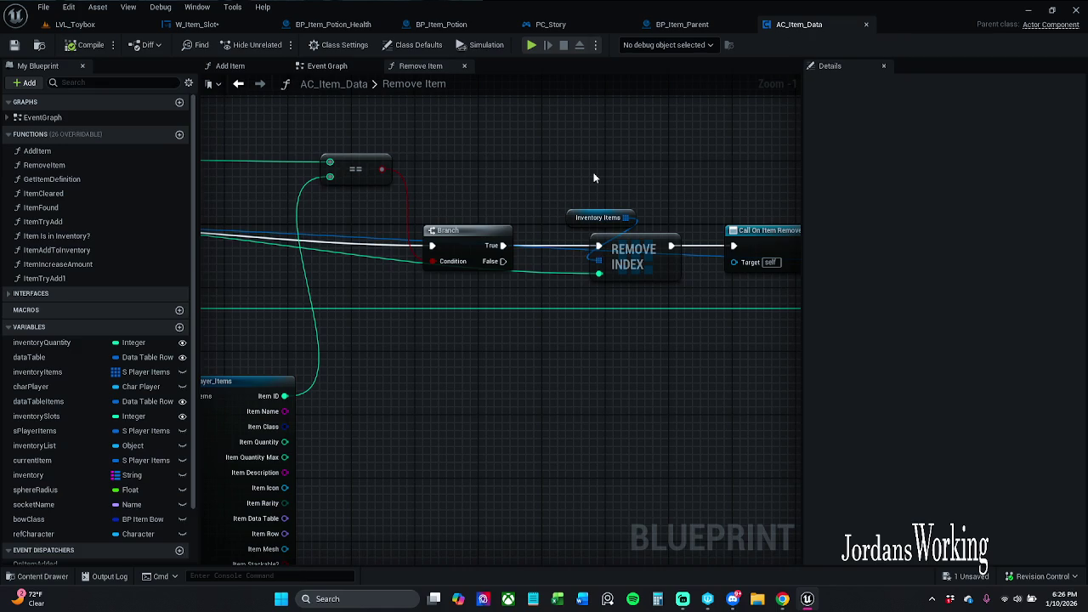
{"action": "left_click", "coordinate": [690, 25]}
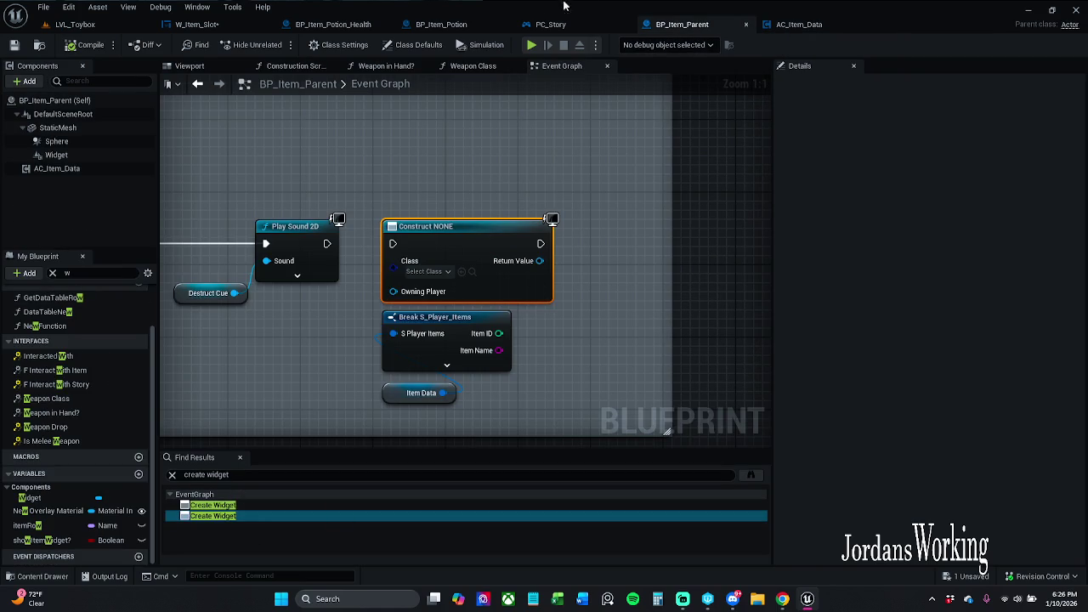
- Return to W_Item_Slot and move the AC Item Data getter and Remove Item up-right
{"action": "left_click", "coordinate": [799, 25]}
{"action": "mouse_move", "coordinate": [646, 229]}
{"action": "left_mouse_down"}
{"action": "mouse_move", "coordinate": [317, 222]}
{"action": "mouse_move", "coordinate": [527, 223]}
{"action": "left_mouse_up"}
{"action": "left_click", "coordinate": [196, 23]}
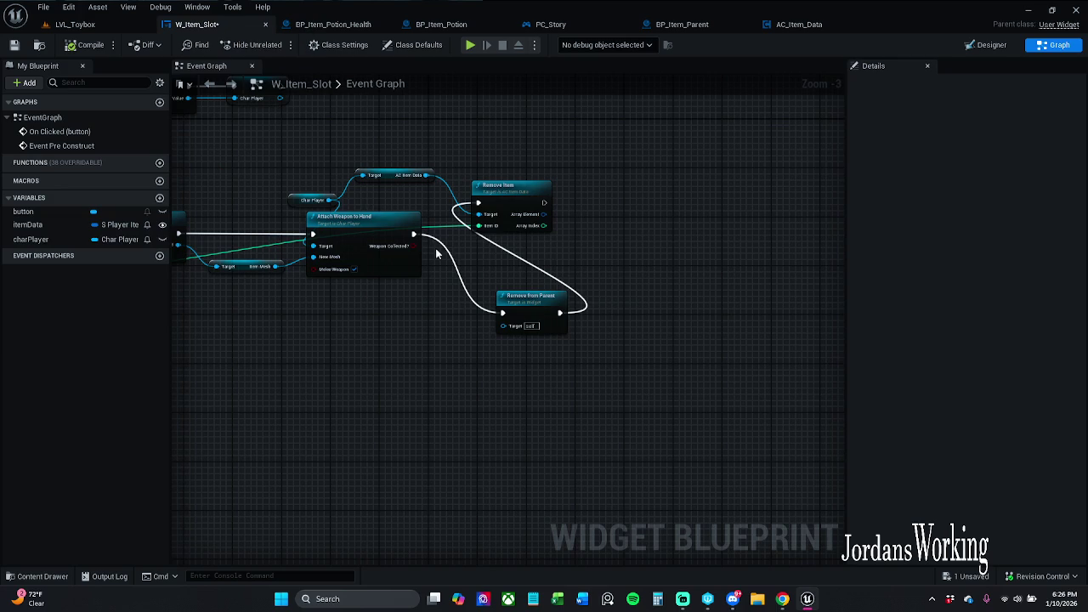
{"action": "left_click", "coordinate": [495, 210]}
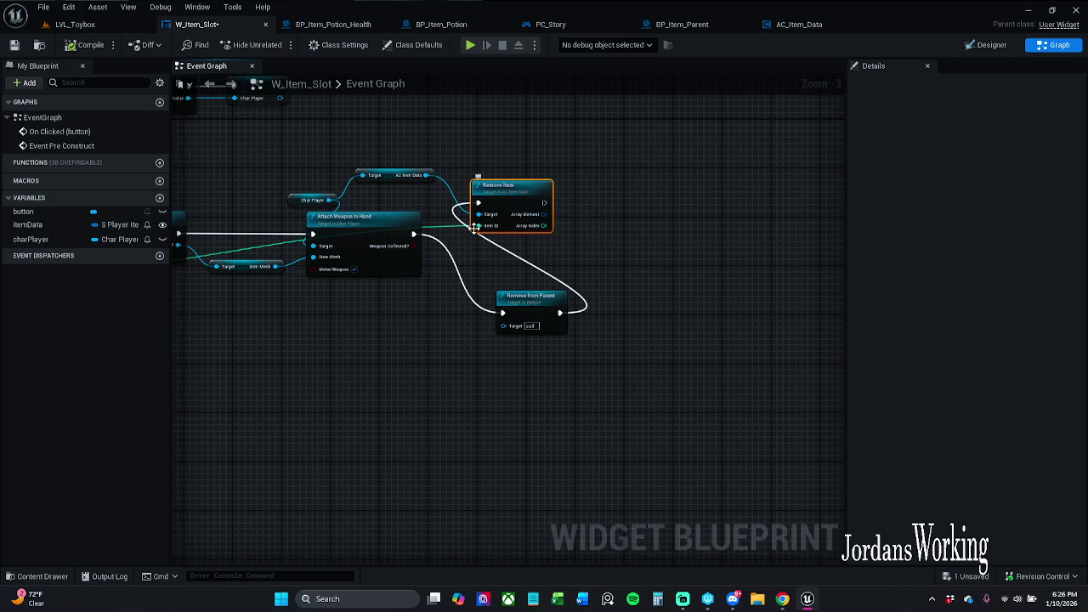
{"action": "scroll", "coordinate": [498, 251], "scroll_direction": "up", "scroll_amount": 3}
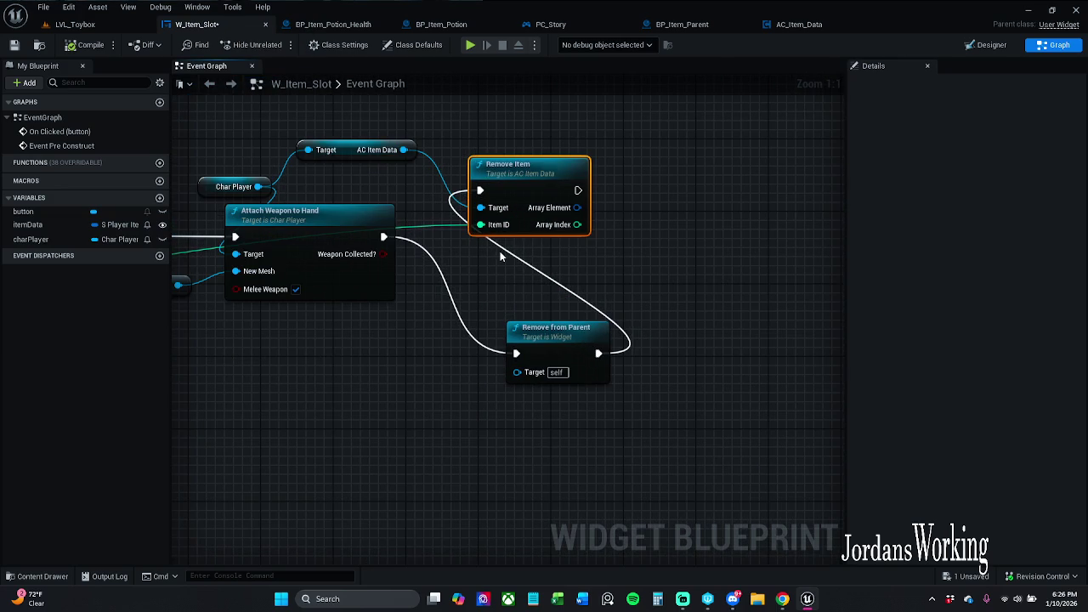
{"action": "mouse_move", "coordinate": [349, 130]}
{"action": "left_mouse_down"}
{"action": "mouse_move", "coordinate": [517, 178]}
{"action": "mouse_move", "coordinate": [518, 143]}
{"action": "mouse_move", "coordinate": [578, 105]}
{"action": "left_mouse_up"}
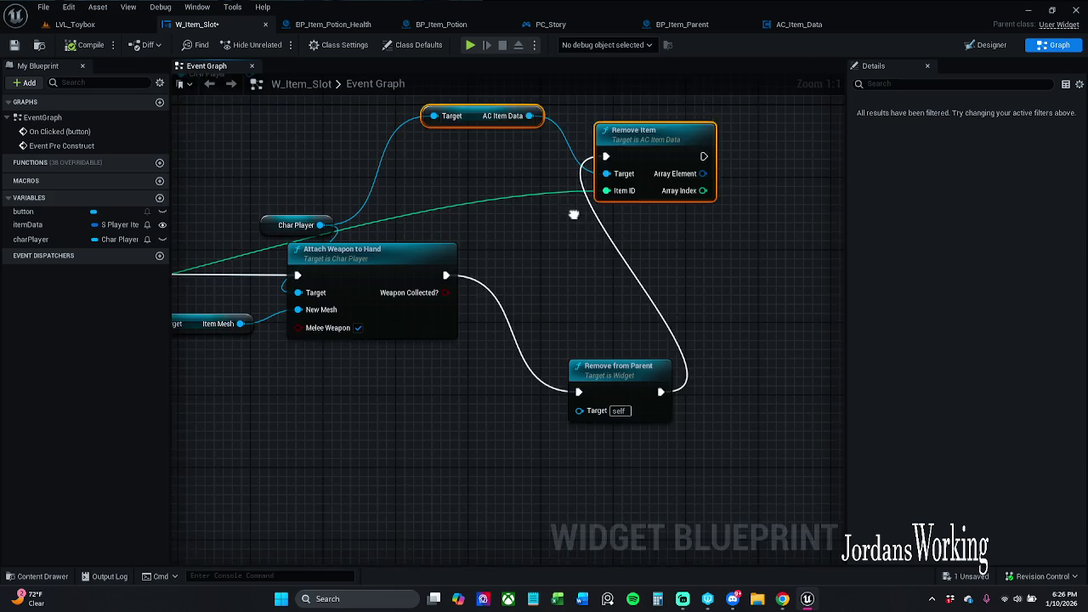
{"action": "left_click_drag", "start_coordinate": [556, 205], "coordinate": [574, 272]}
- Wrap the getter and Remove Item in a comment, and move Remove from Parent beside Attach Weapon
{"action": "key", "text": "c"}
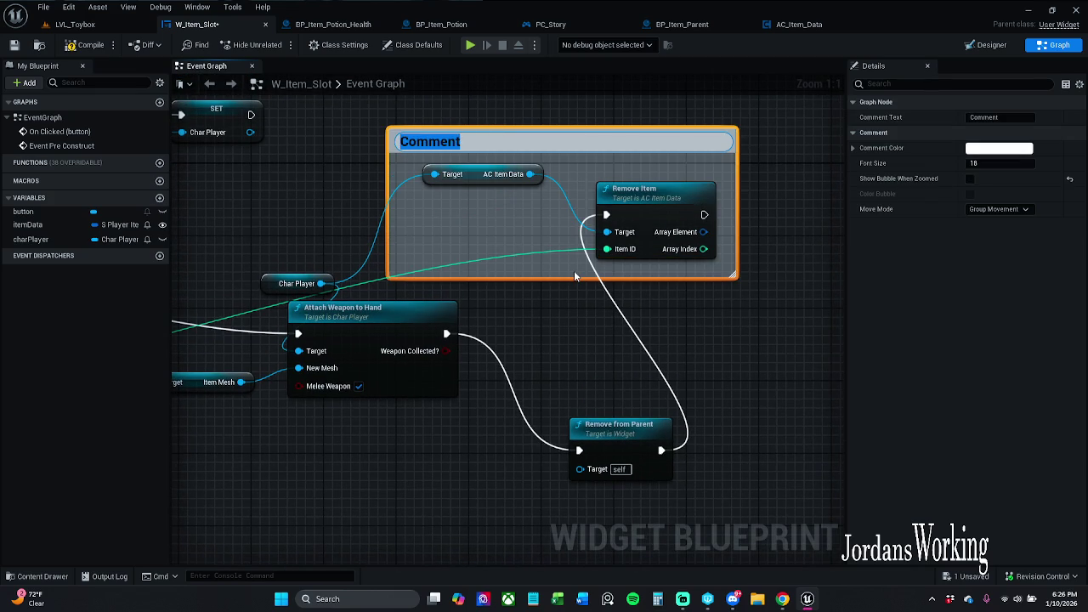
{"action": "key", "text": "BackSpace"}
{"action": "type", "text": "IDK if this will work"}
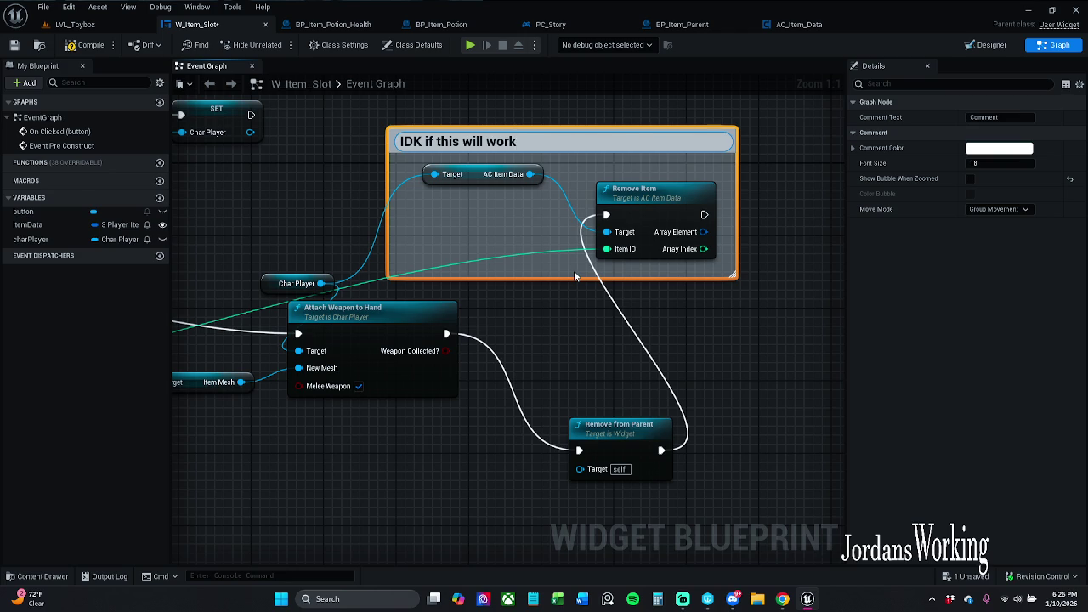
{"action": "key", "text": "Return"}
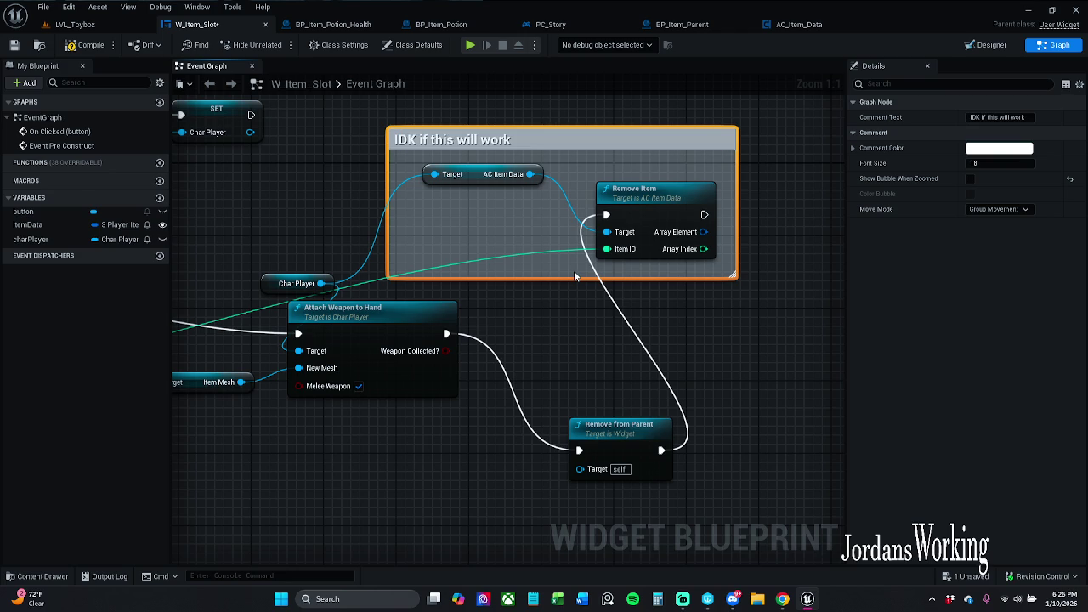
{"action": "left_click", "coordinate": [679, 97]}
{"action": "left_click_drag", "start_coordinate": [697, 134], "coordinate": [795, 107]}
{"action": "mouse_move", "coordinate": [618, 452]}
{"action": "left_mouse_down"}
{"action": "mouse_move", "coordinate": [609, 368]}
{"action": "mouse_move", "coordinate": [582, 320]}
{"action": "mouse_move", "coordinate": [567, 320]}
{"action": "left_mouse_up"}
{"action": "left_click", "coordinate": [554, 276]}
- Edit the comment title, then delete the 'IDK if I can set' comment box
{"action": "left_click", "coordinate": [593, 126]}
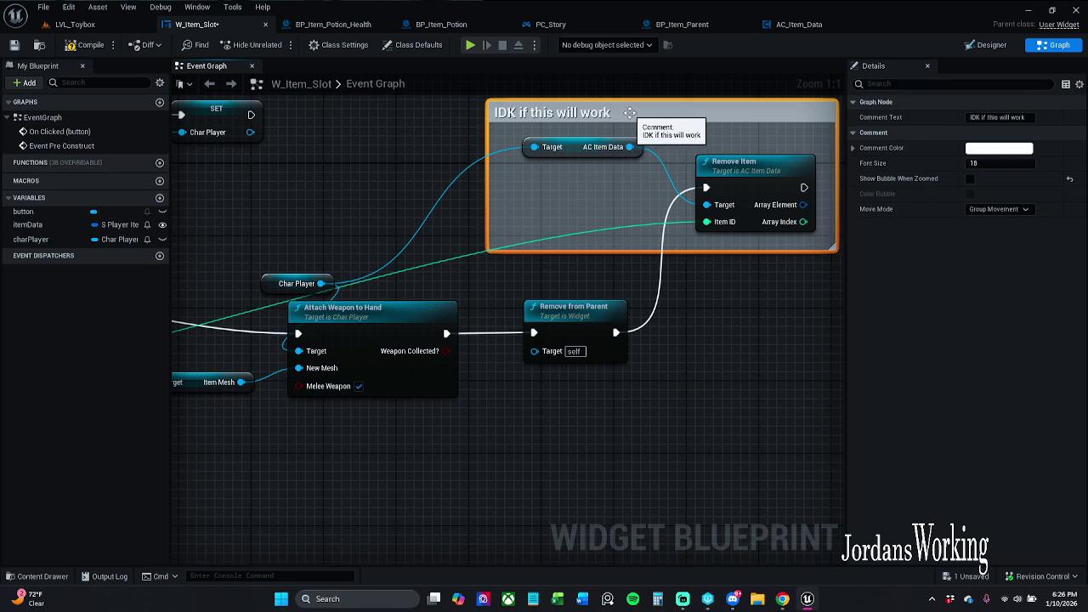
{"action": "double_click", "coordinate": [538, 115]}
{"action": "left_click_drag", "start_coordinate": [536, 114], "coordinate": [642, 109]}
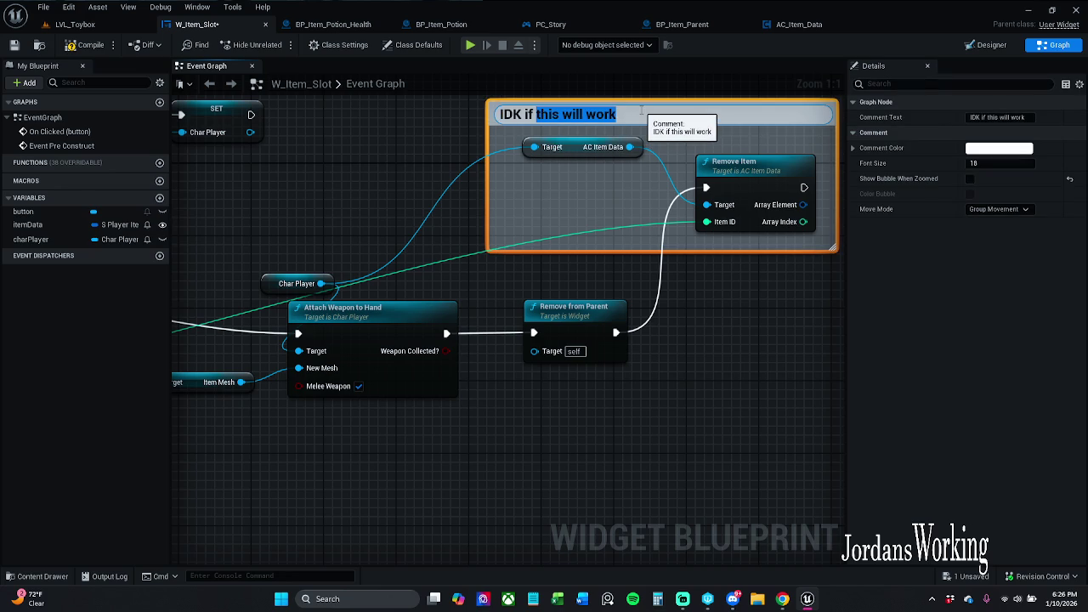
{"action": "type", "text": "IDK if I can set"}
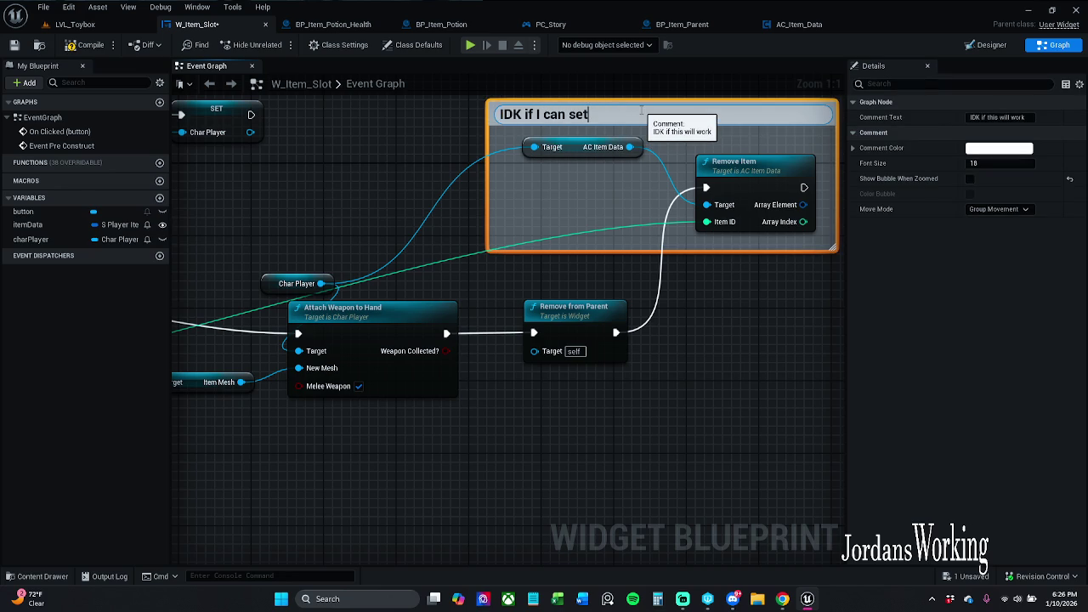
{"action": "key", "text": "Return"}
{"action": "mouse_move", "coordinate": [400, 127]}
{"action": "left_mouse_down"}
{"action": "mouse_move", "coordinate": [436, 141]}
{"action": "mouse_move", "coordinate": [516, 102]}
{"action": "mouse_move", "coordinate": [712, 145]}
{"action": "mouse_move", "coordinate": [1011, 75]}
{"action": "mouse_move", "coordinate": [568, 73]}
{"action": "mouse_move", "coordinate": [422, 116]}
{"action": "mouse_move", "coordinate": [420, 128]}
{"action": "left_mouse_up"}
{"action": "key", "text": "Delete"}
{"action": "scroll", "coordinate": [535, 102], "scroll_direction": "down", "scroll_amount": 1}
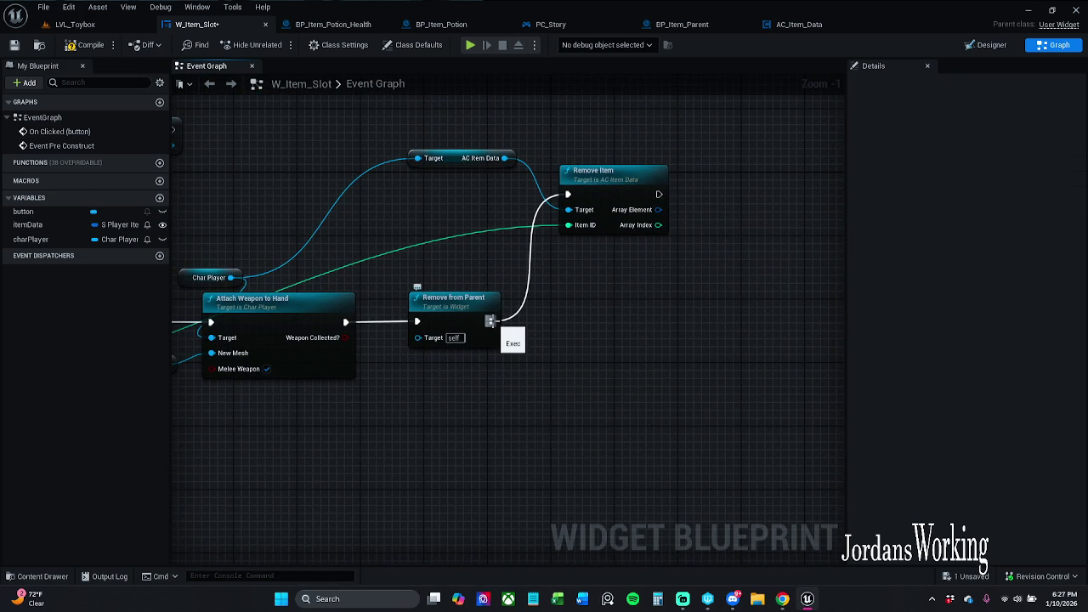
- Break Remove Item's exec and Item ID links, moving it and its getter aside
{"action": "left_click", "coordinate": [490, 321], "text": "alt"}
{"action": "left_click_drag", "start_coordinate": [602, 192], "coordinate": [552, 200]}
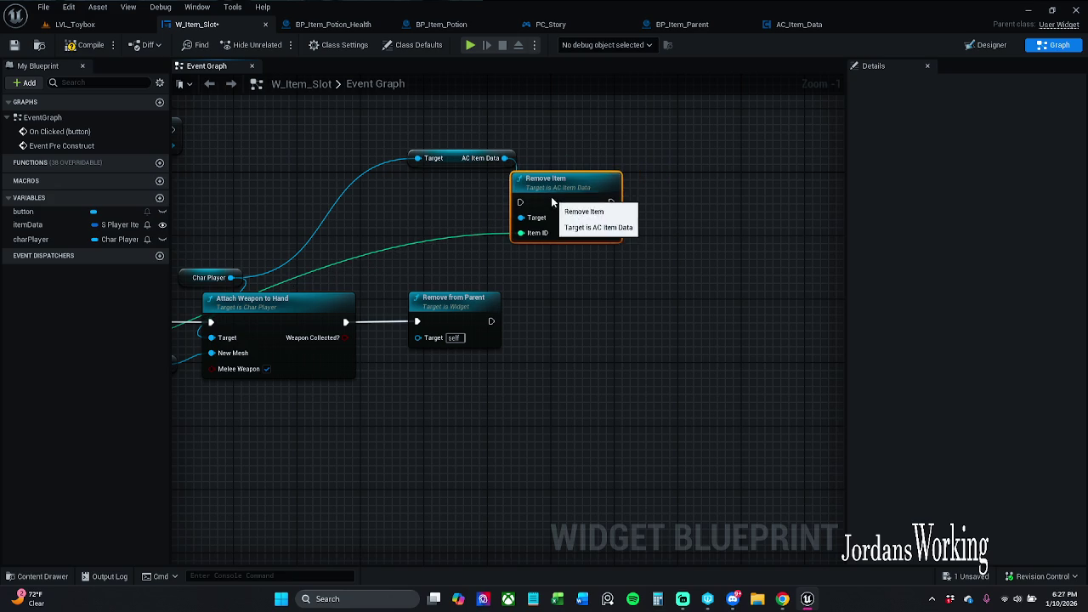
{"action": "left_click", "coordinate": [520, 234], "text": "alt"}
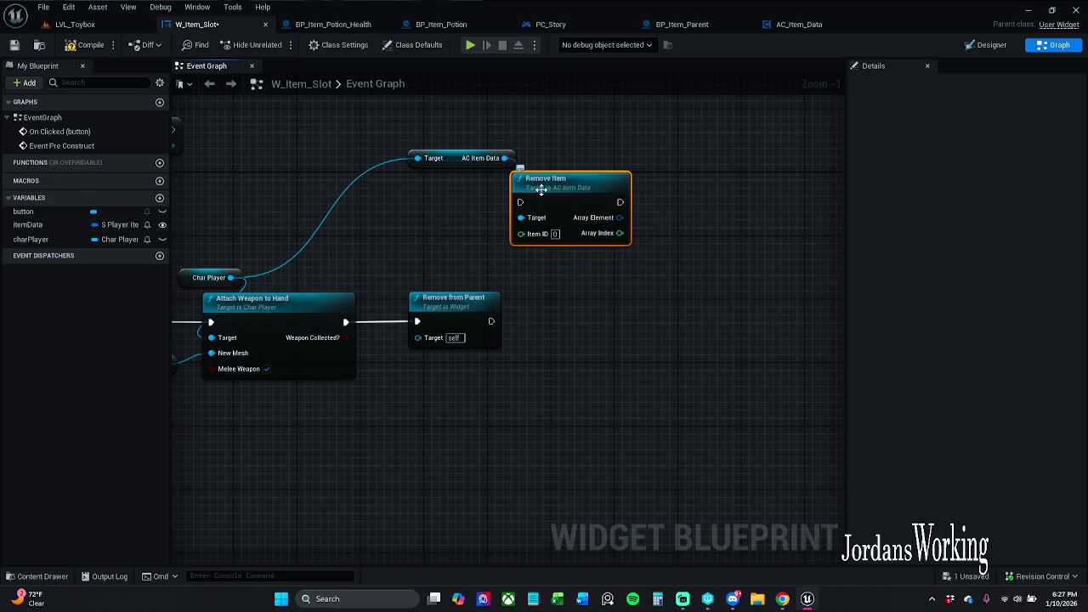
{"action": "left_click_drag", "start_coordinate": [554, 194], "coordinate": [468, 194]}
{"action": "left_click_drag", "start_coordinate": [383, 241], "coordinate": [522, 148]}
{"action": "mouse_move", "coordinate": [478, 204]}
{"action": "left_mouse_down"}
{"action": "mouse_move", "coordinate": [431, 153]}
{"action": "mouse_move", "coordinate": [556, 153]}
{"action": "mouse_move", "coordinate": [692, 284]}
{"action": "mouse_move", "coordinate": [631, 253]}
{"action": "mouse_move", "coordinate": [664, 250]}
{"action": "mouse_move", "coordinate": [700, 281]}
{"action": "mouse_move", "coordinate": [768, 281]}
{"action": "mouse_move", "coordinate": [706, 376]}
{"action": "mouse_move", "coordinate": [408, 255]}
{"action": "mouse_move", "coordinate": [604, 301]}
{"action": "left_mouse_up"}
{"action": "mouse_move", "coordinate": [458, 278]}
{"action": "left_mouse_down"}
{"action": "mouse_move", "coordinate": [464, 70]}
{"action": "mouse_move", "coordinate": [460, 160]}
{"action": "mouse_move", "coordinate": [457, 147]}
{"action": "left_mouse_up"}
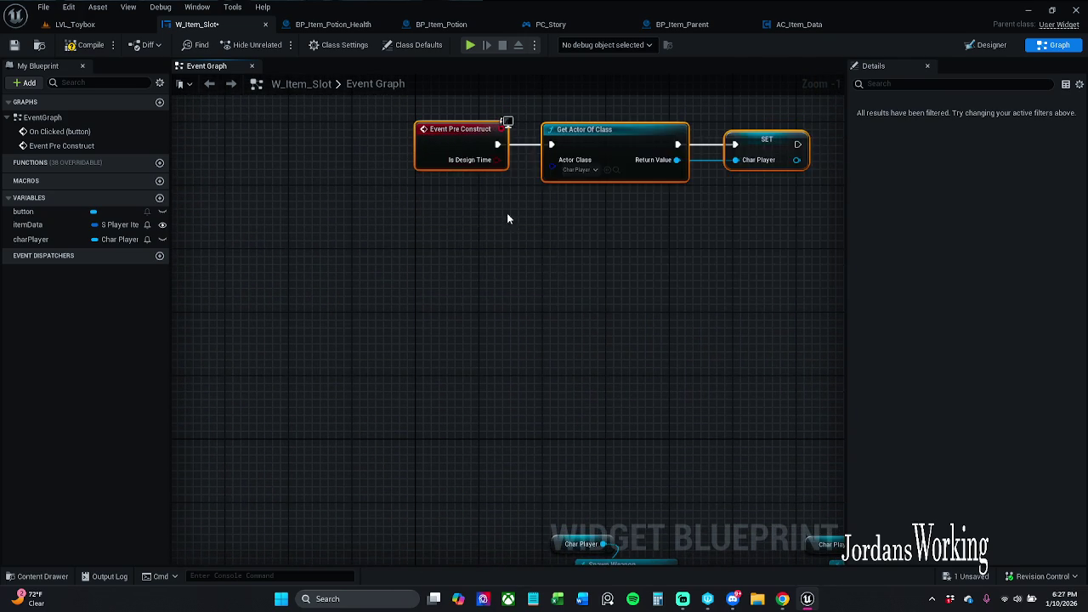
- Shift Remove Item aside and move the Item Data getter left of Break S_Player_Items
{"action": "scroll", "coordinate": [532, 286], "scroll_direction": "down", "scroll_amount": 3}
{"action": "mouse_move", "coordinate": [605, 227]}
{"action": "left_mouse_down"}
{"action": "mouse_move", "coordinate": [699, 306]}
{"action": "mouse_move", "coordinate": [631, 290]}
{"action": "left_mouse_up"}
{"action": "scroll", "coordinate": [628, 336], "scroll_direction": "up", "scroll_amount": 2}
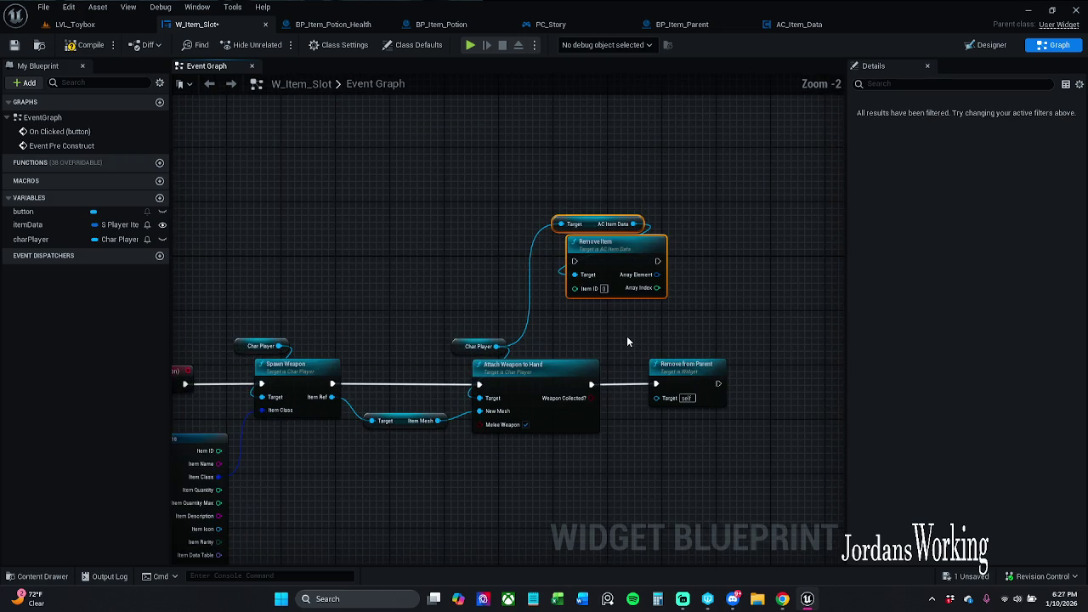
{"action": "mouse_move", "coordinate": [628, 341]}
{"action": "left_mouse_down"}
{"action": "mouse_move", "coordinate": [725, 320]}
{"action": "mouse_move", "coordinate": [784, 335]}
{"action": "mouse_move", "coordinate": [734, 287]}
{"action": "left_mouse_up"}
{"action": "scroll", "coordinate": [644, 376], "scroll_direction": "up", "scroll_amount": 1}
{"action": "scroll", "coordinate": [378, 409], "scroll_direction": "up", "scroll_amount": 1}
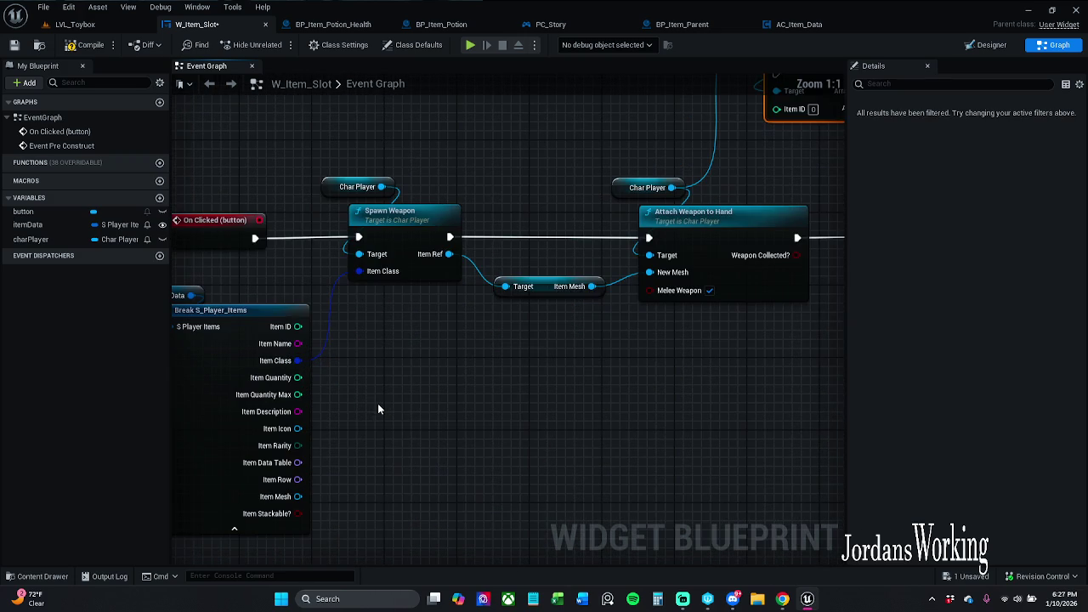
{"action": "left_click_drag", "start_coordinate": [380, 409], "coordinate": [515, 371]}
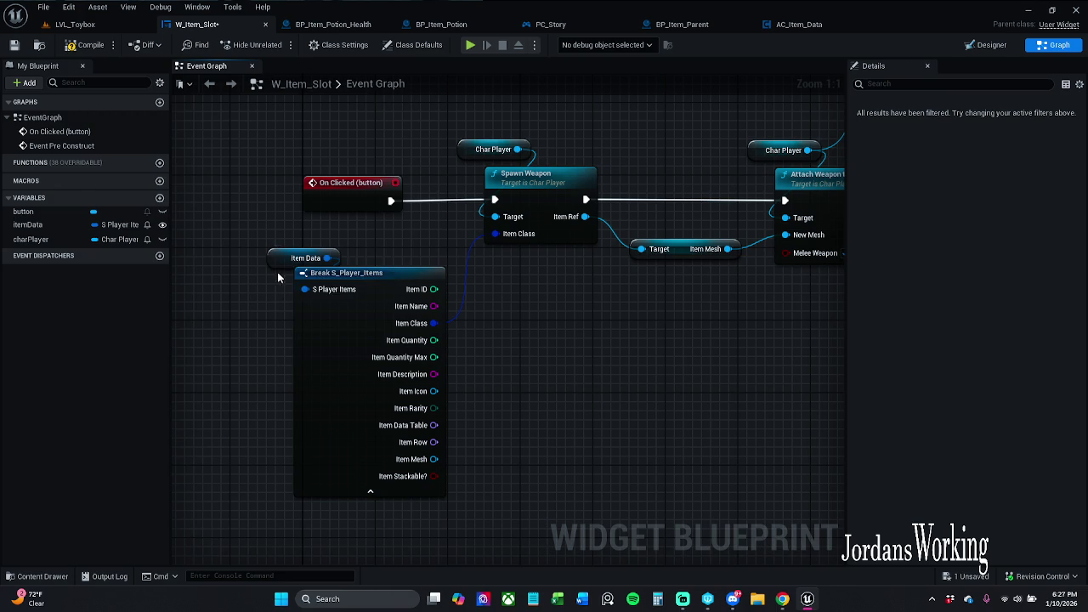
{"action": "mouse_move", "coordinate": [286, 307]}
{"action": "left_mouse_down"}
{"action": "mouse_move", "coordinate": [469, 287]}
{"action": "mouse_move", "coordinate": [504, 235]}
{"action": "left_mouse_up"}
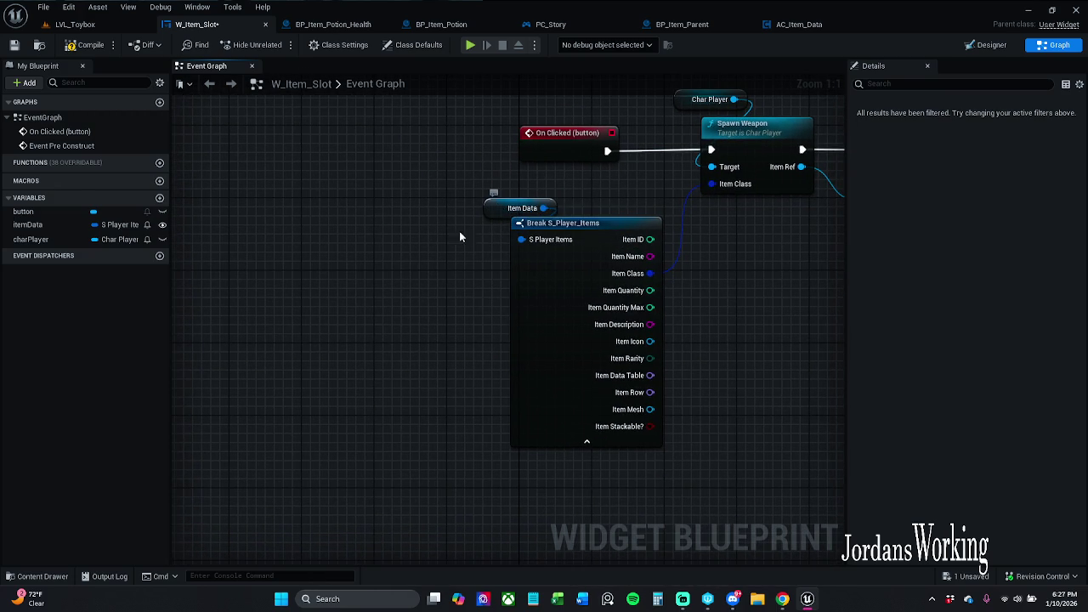
{"action": "left_click_drag", "start_coordinate": [498, 209], "coordinate": [289, 218]}
{"action": "left_click", "coordinate": [354, 225]}
- Break, split and recombine the Item Data pin, rewire it to Break S_Player_Items, and place it above
{"action": "right_click", "coordinate": [352, 221]}
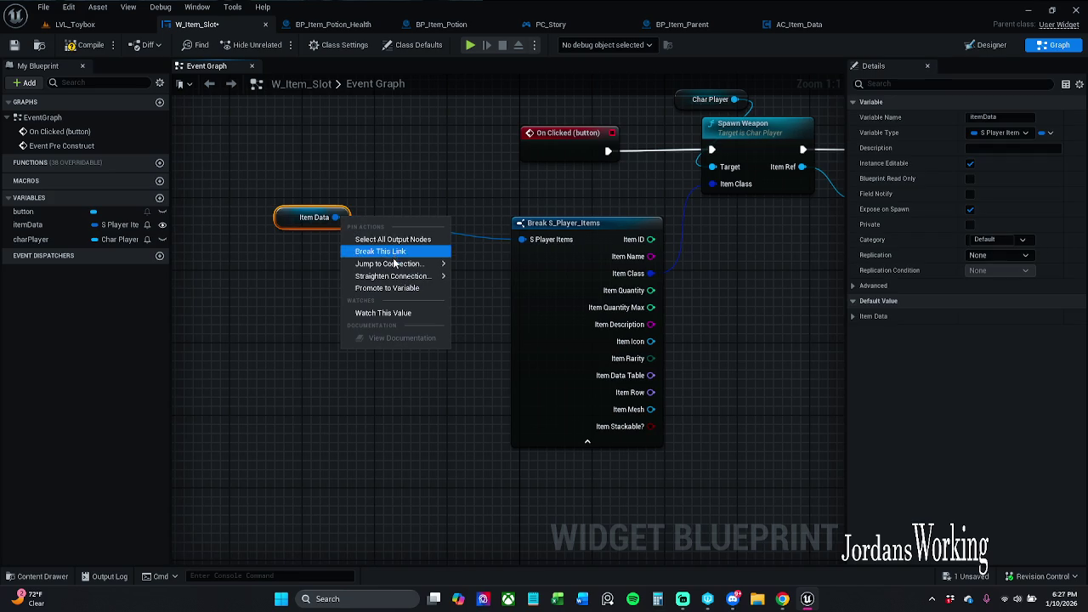
{"action": "left_click", "coordinate": [356, 216]}
{"action": "left_click", "coordinate": [338, 218], "text": "alt"}
{"action": "right_click", "coordinate": [338, 221]}
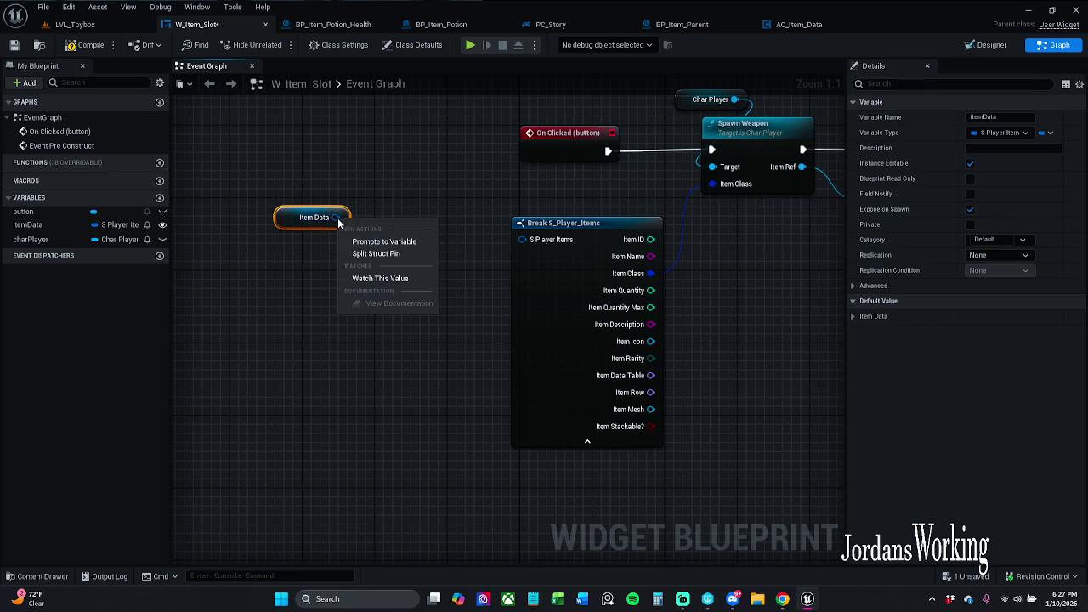
{"action": "left_click", "coordinate": [376, 253]}
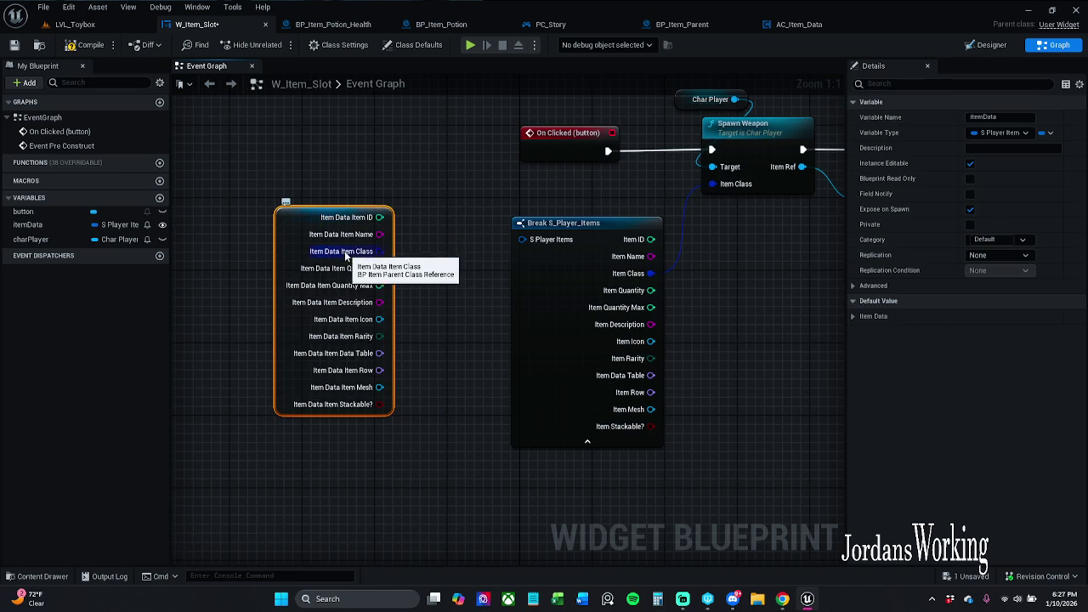
{"action": "right_click", "coordinate": [366, 252]}
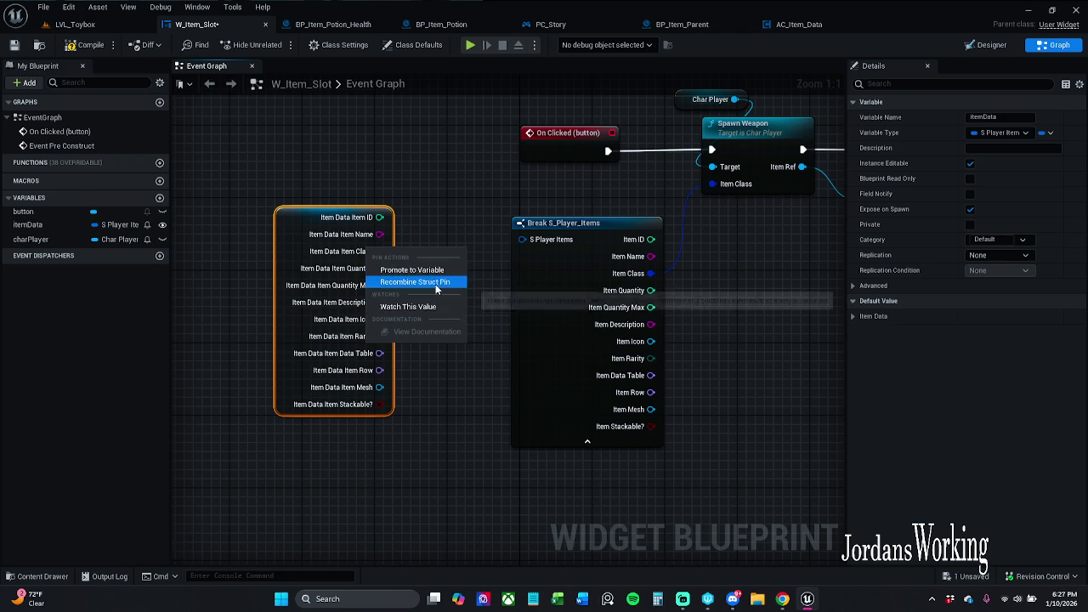
{"action": "left_click", "coordinate": [433, 282]}
{"action": "mouse_move", "coordinate": [338, 220]}
{"action": "left_mouse_down"}
{"action": "mouse_move", "coordinate": [554, 264]}
{"action": "mouse_move", "coordinate": [522, 240]}
{"action": "left_mouse_up"}
{"action": "left_click_drag", "start_coordinate": [296, 217], "coordinate": [513, 208]}
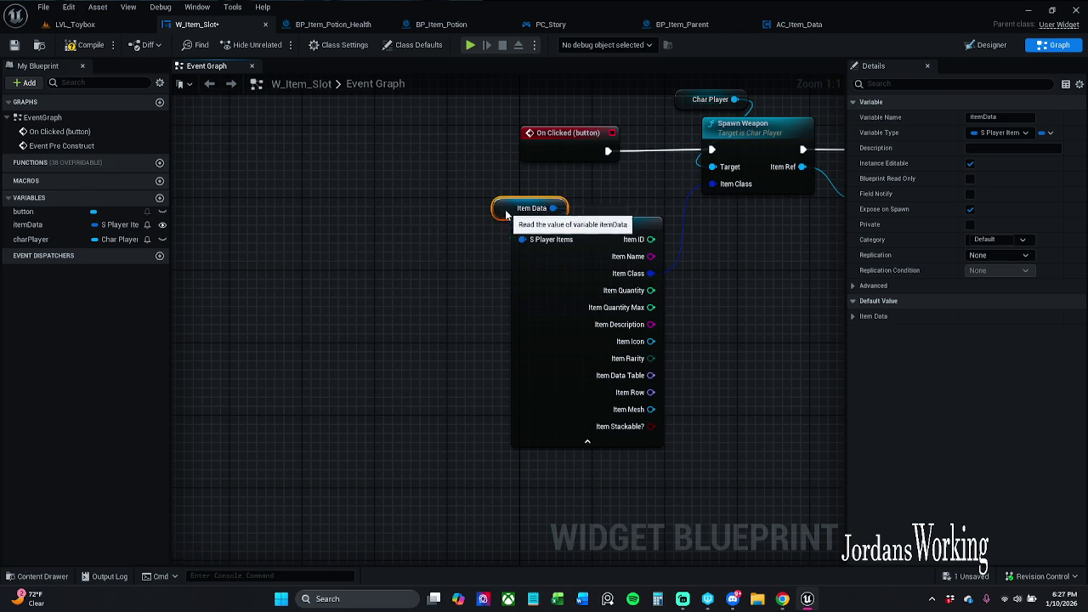
- Check the Item Data placement, then pan to Attach Weapon to Hand and Remove from Parent
{"action": "left_click_drag", "start_coordinate": [504, 259], "coordinate": [522, 274]}
{"action": "left_click", "coordinate": [503, 205]}
{"action": "left_click", "coordinate": [474, 278]}
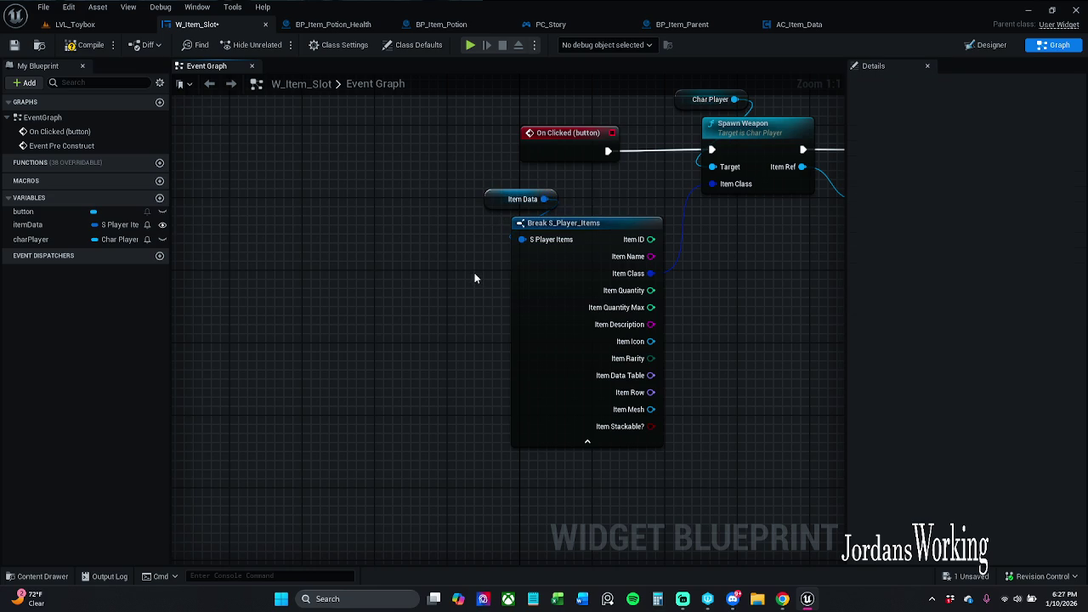
{"action": "left_click", "coordinate": [531, 199]}
{"action": "left_click", "coordinate": [574, 197]}
{"action": "left_click_drag", "start_coordinate": [775, 319], "coordinate": [672, 315]}
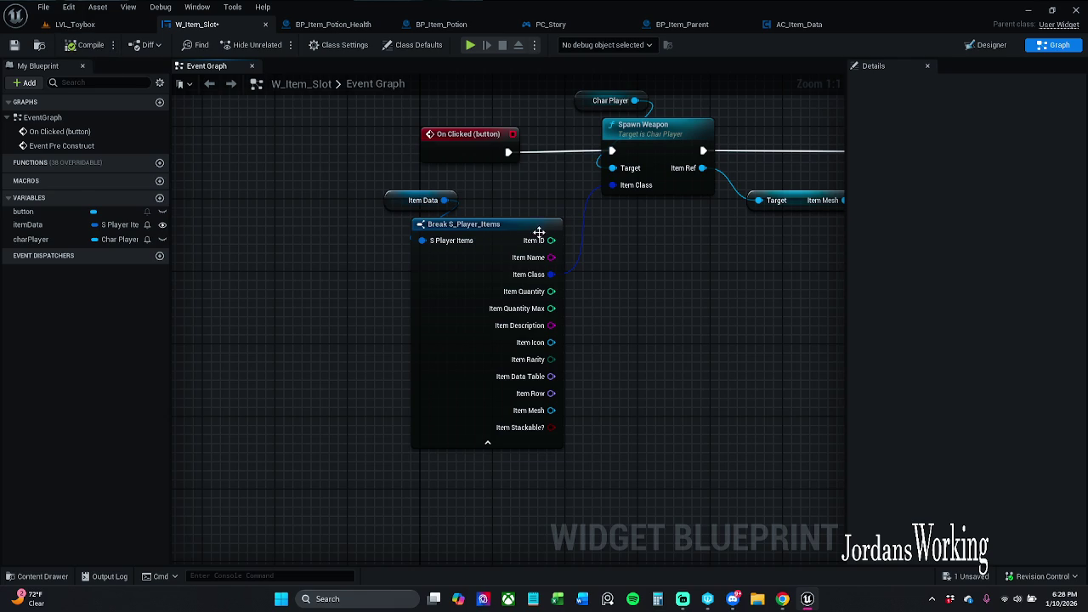
{"action": "mouse_move", "coordinate": [680, 324]}
{"action": "left_mouse_down"}
{"action": "mouse_move", "coordinate": [442, 328]}
{"action": "mouse_move", "coordinate": [252, 427]}
{"action": "mouse_move", "coordinate": [369, 467]}
{"action": "left_mouse_up"}
{"action": "scroll", "coordinate": [515, 387], "scroll_direction": "down", "scroll_amount": 1}
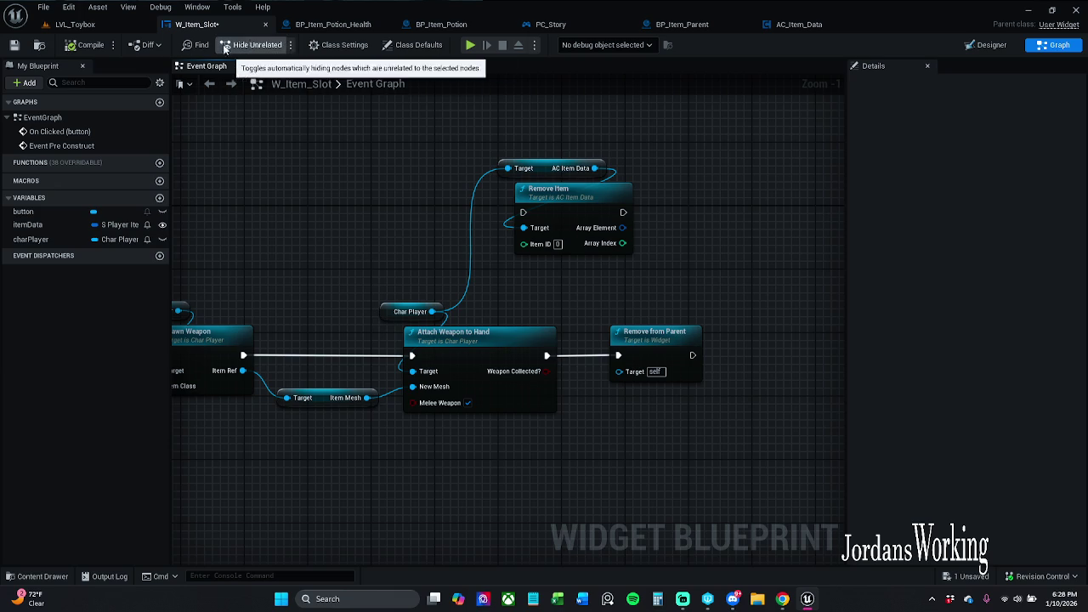
- Save W_Item_Slot and pan its Event Graph to review the Spawn Weapon and On Clicked nodes
{"action": "key", "text": "ctrl+s"}
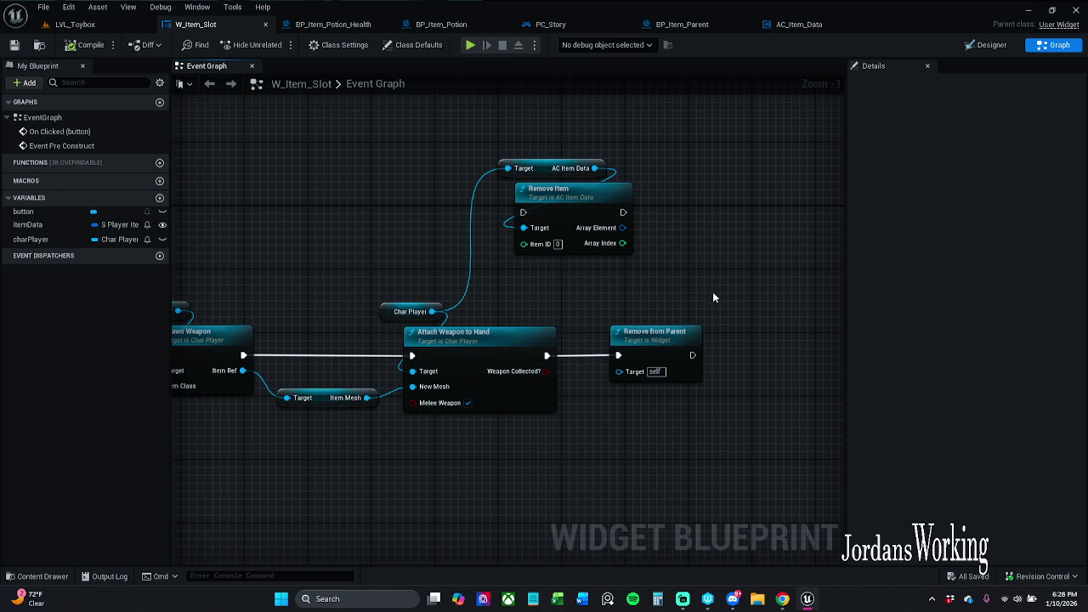
{"action": "left_click_drag", "start_coordinate": [669, 297], "coordinate": [789, 274]}
{"action": "scroll", "coordinate": [774, 285], "scroll_direction": "down", "scroll_amount": 1}
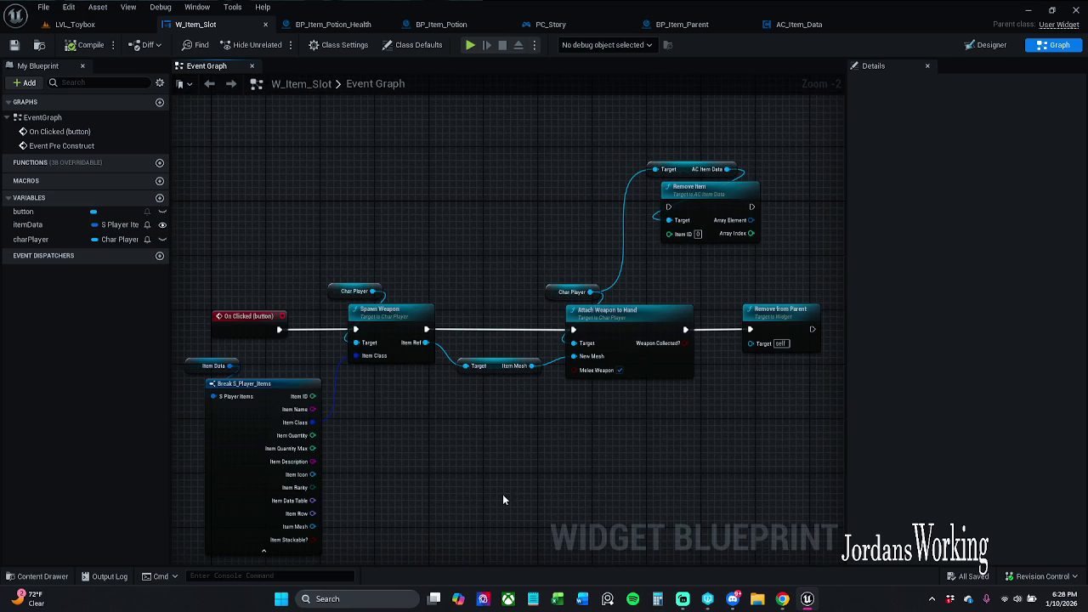
{"action": "left_click_drag", "start_coordinate": [503, 496], "coordinate": [488, 443]}
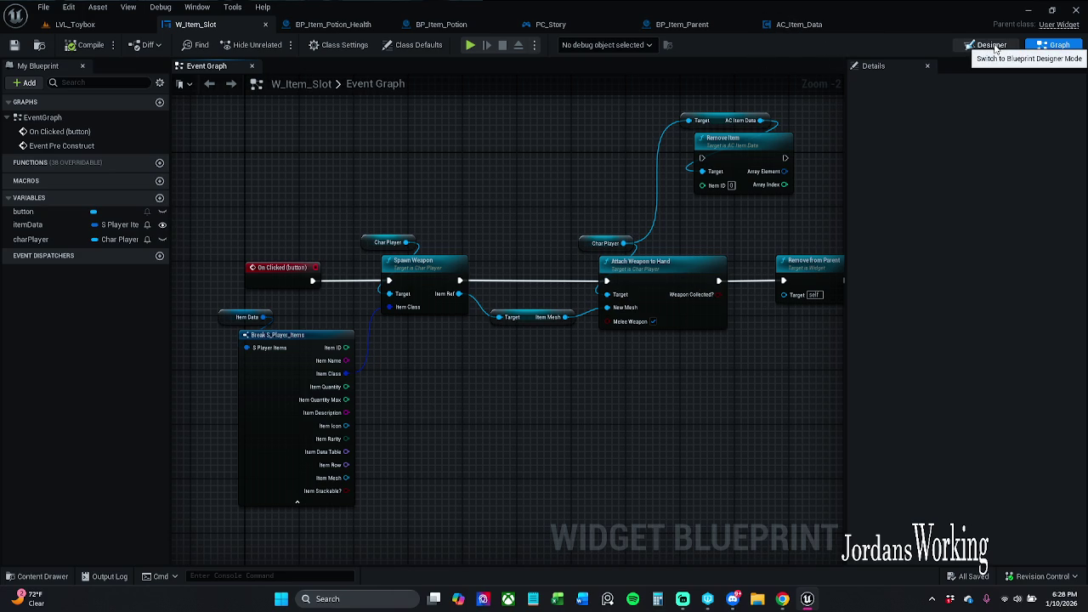
{"action": "left_click_drag", "start_coordinate": [771, 244], "coordinate": [729, 244]}
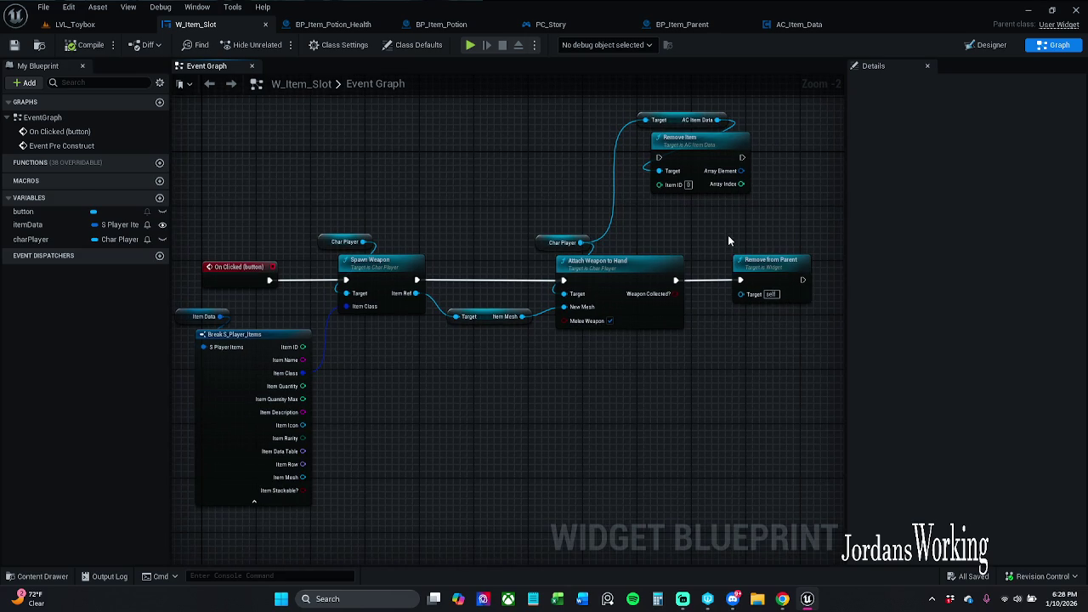
- Cycle through the AC_Item_Data, BP_Item_Parent and PC_Story tabs, then close BP_Item_Potion
{"action": "left_click", "coordinate": [798, 24]}
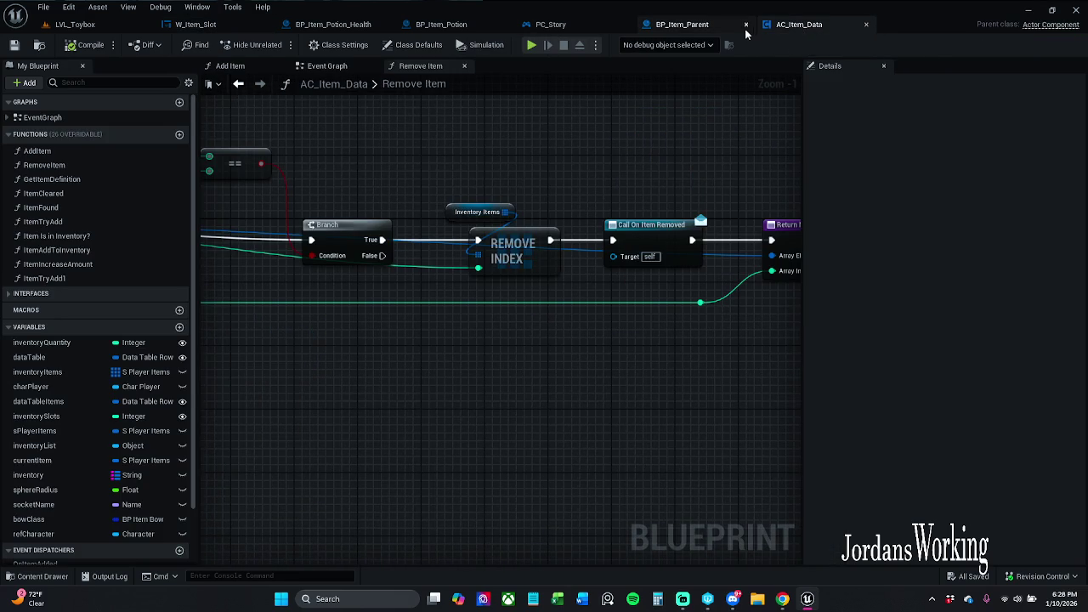
{"action": "left_click", "coordinate": [685, 26]}
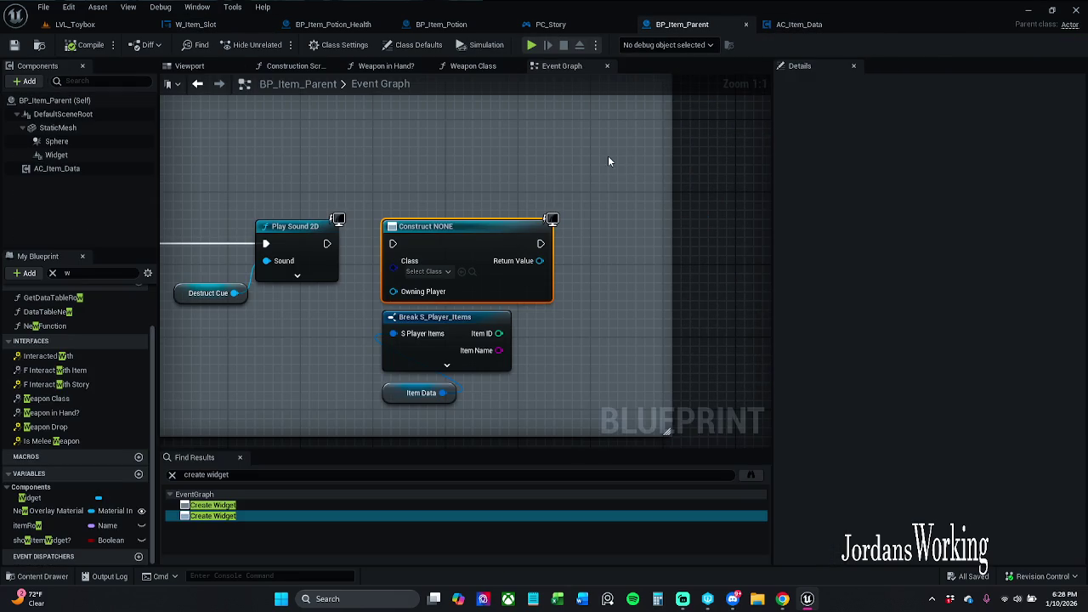
{"action": "left_click", "coordinate": [239, 457]}
{"action": "left_click", "coordinate": [551, 24]}
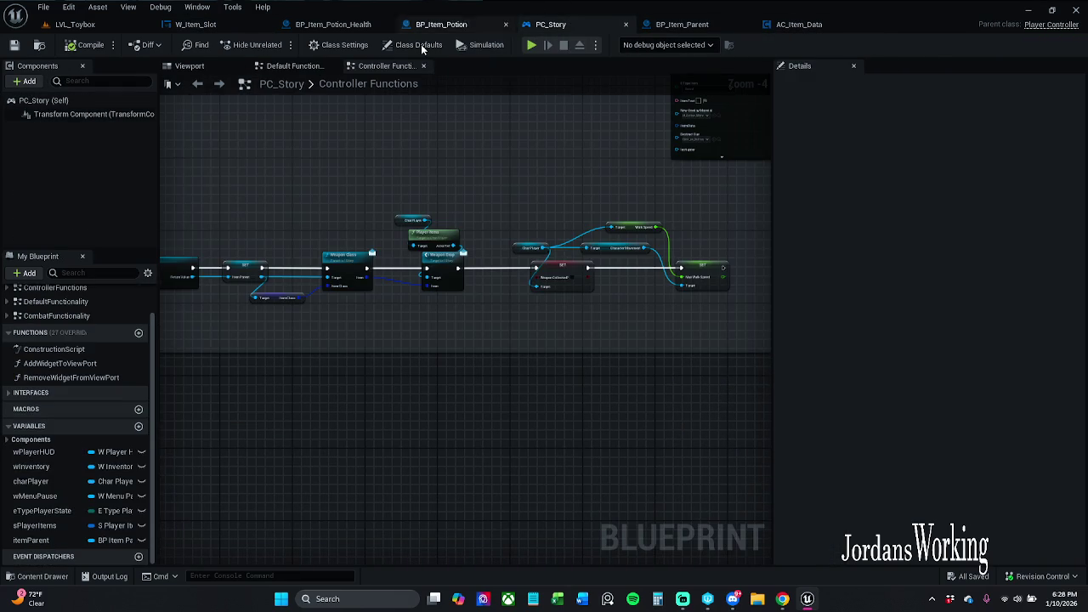
{"action": "left_click", "coordinate": [441, 24]}
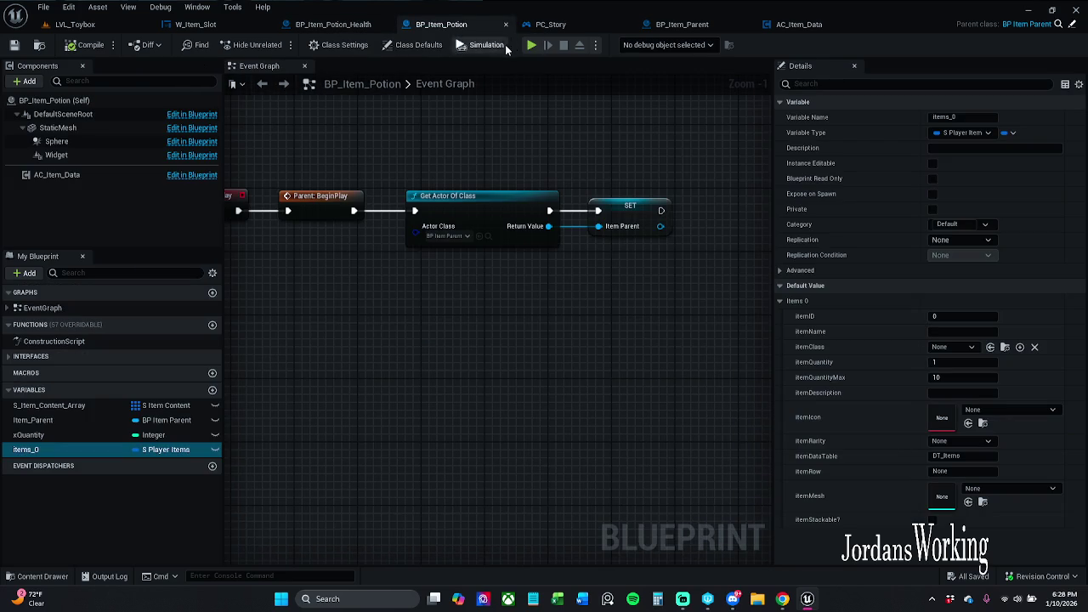
{"action": "key", "text": "ctrl+w"}
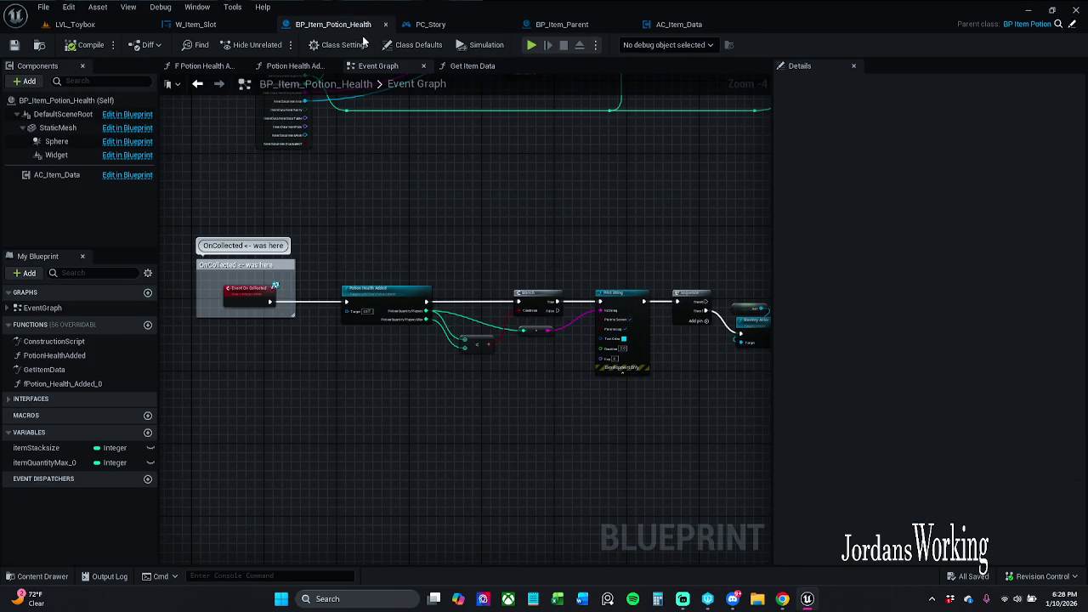
- Shift the Potion Health Added node chain slightly left and save BP_Item_Potion_Health
{"action": "scroll", "coordinate": [399, 220], "scroll_direction": "down", "scroll_amount": 3}
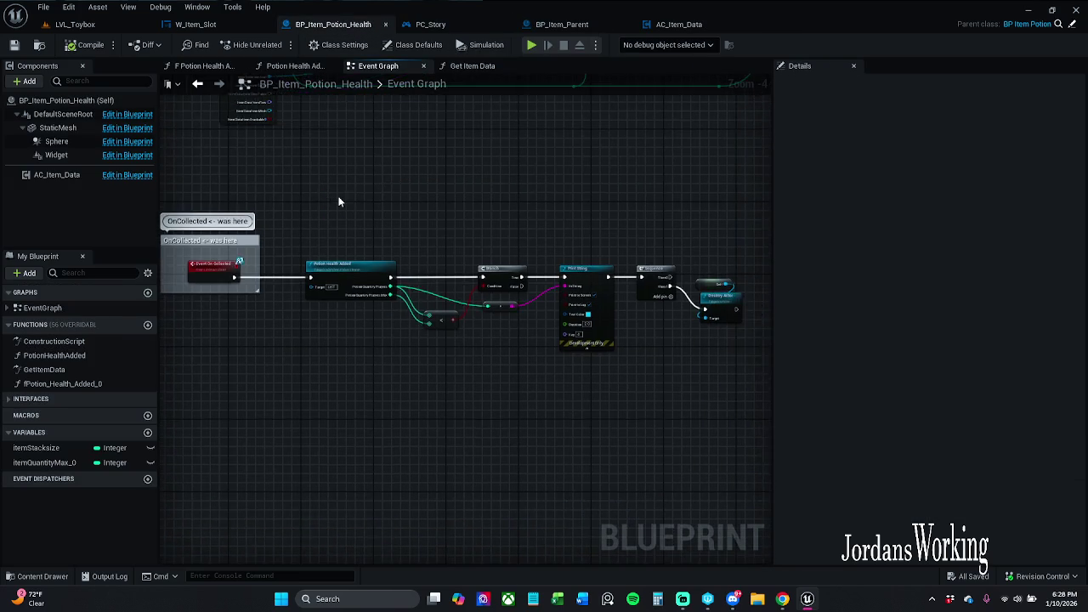
{"action": "left_click_drag", "start_coordinate": [347, 321], "coordinate": [523, 223]}
{"action": "scroll", "coordinate": [446, 245], "scroll_direction": "up", "scroll_amount": 3}
{"action": "left_click_drag", "start_coordinate": [444, 246], "coordinate": [404, 238]}
{"action": "left_click", "coordinate": [429, 197]}
{"action": "left_click", "coordinate": [14, 44]}
- Review W_Item_Slot's graph around Remove from Parent, then start play-in-editor in LVL_Toybox
{"action": "left_click", "coordinate": [206, 25]}
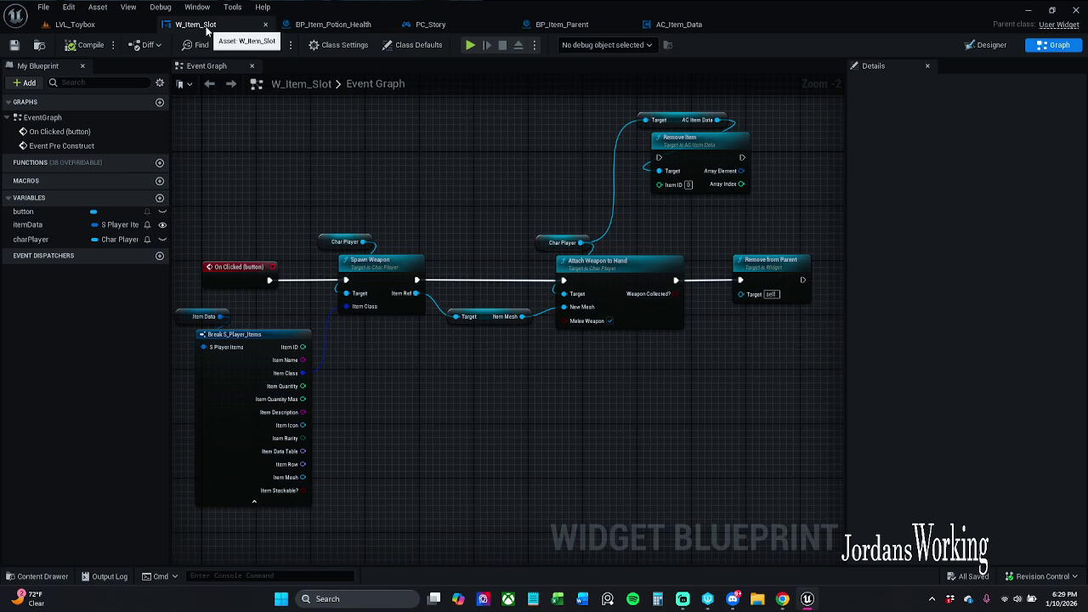
{"action": "scroll", "coordinate": [403, 206], "scroll_direction": "up", "scroll_amount": 1}
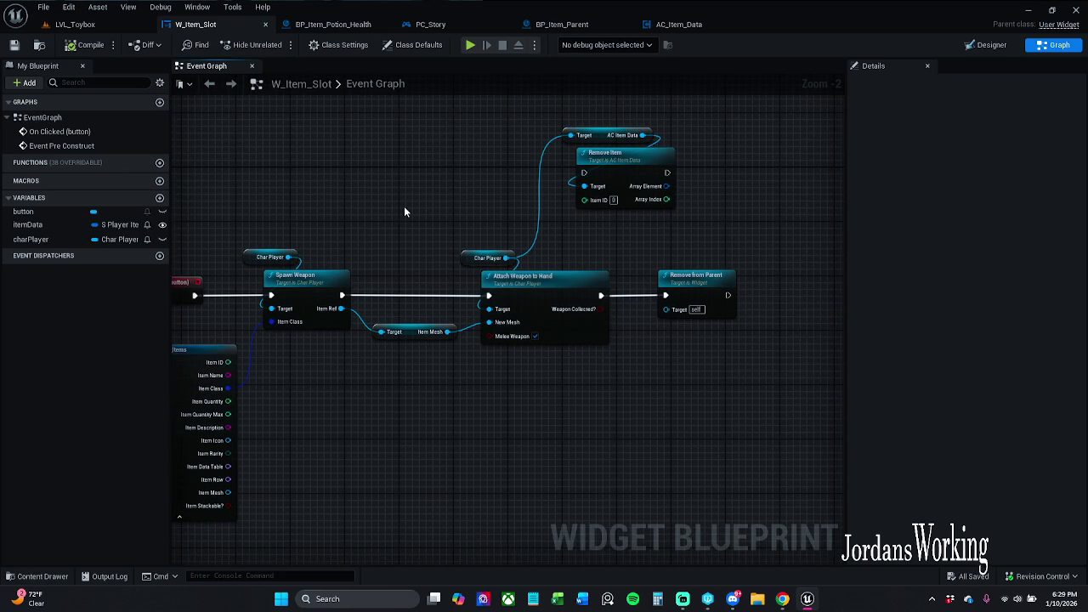
{"action": "scroll", "coordinate": [498, 205], "scroll_direction": "down", "scroll_amount": 1}
{"action": "scroll", "coordinate": [540, 190], "scroll_direction": "down", "scroll_amount": 1}
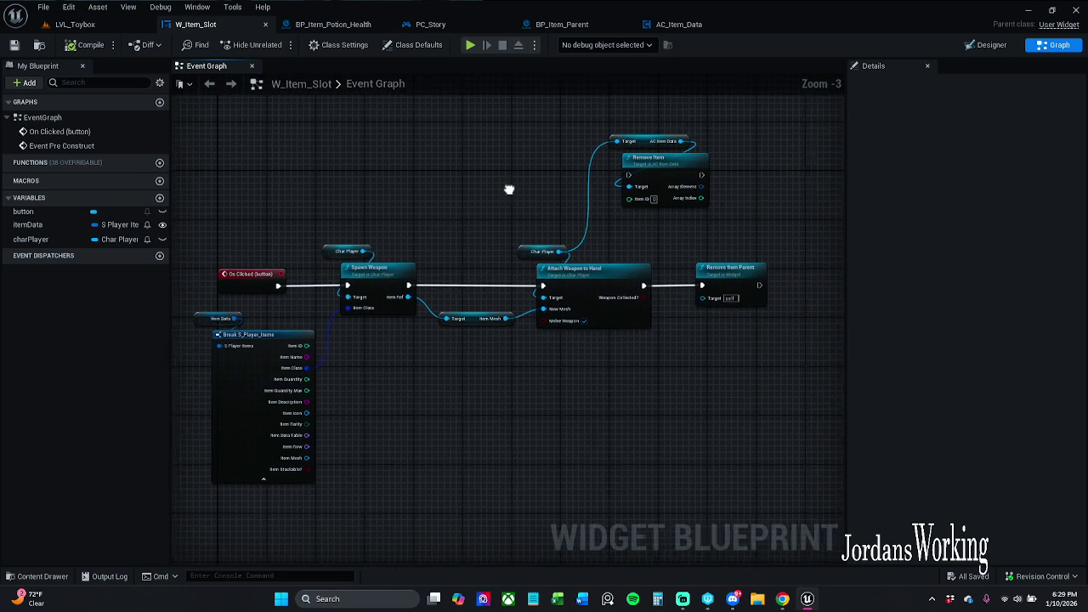
{"action": "left_click_drag", "start_coordinate": [736, 252], "coordinate": [670, 382]}
{"action": "left_click", "coordinate": [711, 352]}
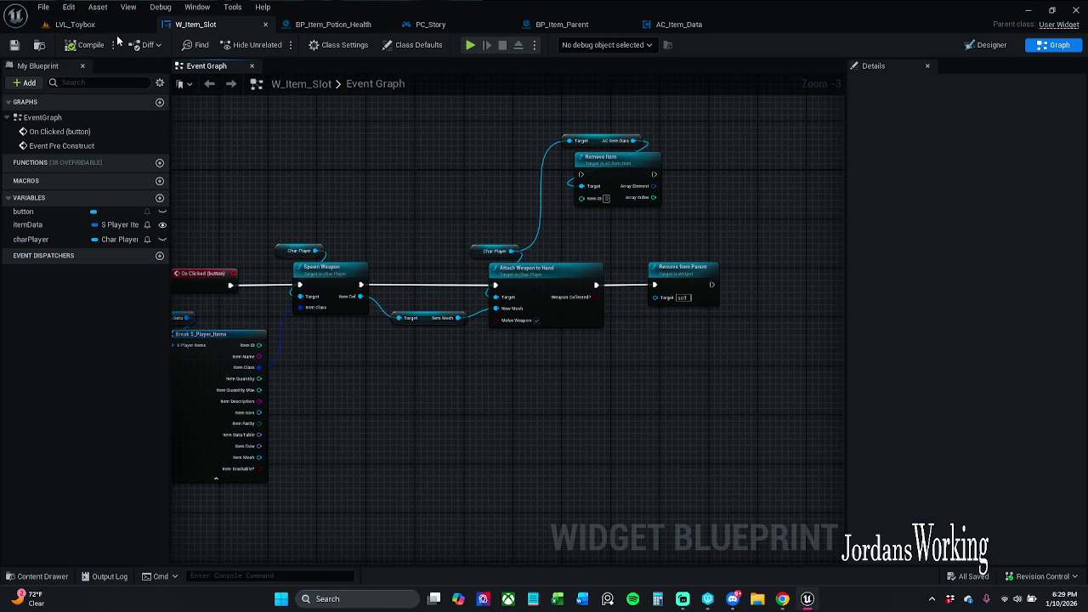
{"action": "left_click", "coordinate": [110, 25]}
{"action": "left_click", "coordinate": [276, 45]}
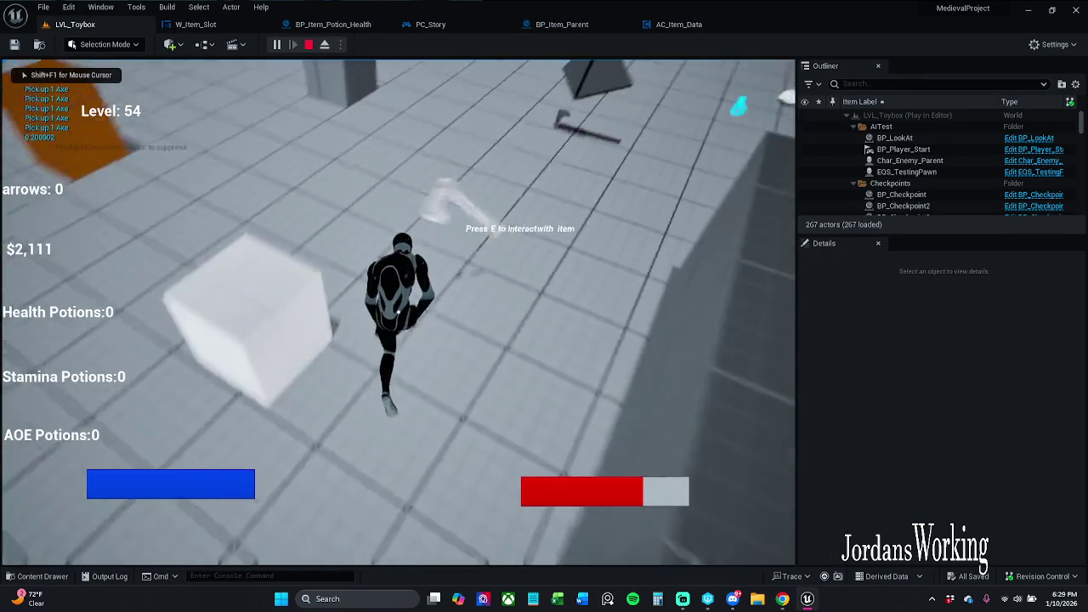
- Pause and resume the game, then run around collecting AOE potions and coins
{"action": "key", "text": "Escape"}
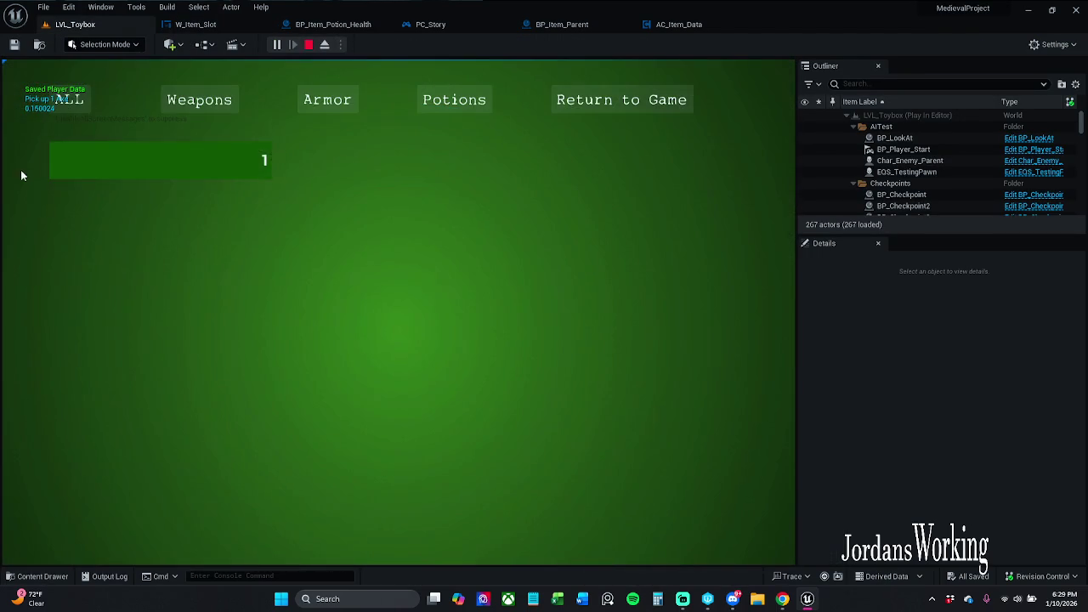
{"action": "left_click", "coordinate": [622, 100]}
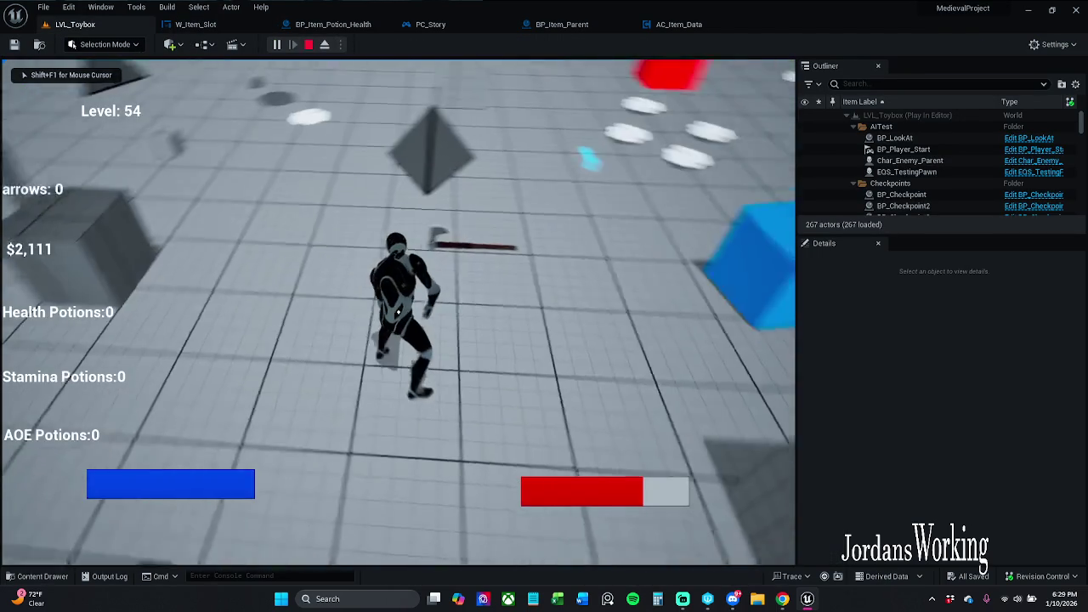
{"action": "key", "text": "Escape"}
{"action": "left_click", "coordinate": [622, 99]}
{"action": "key", "text": "w"}
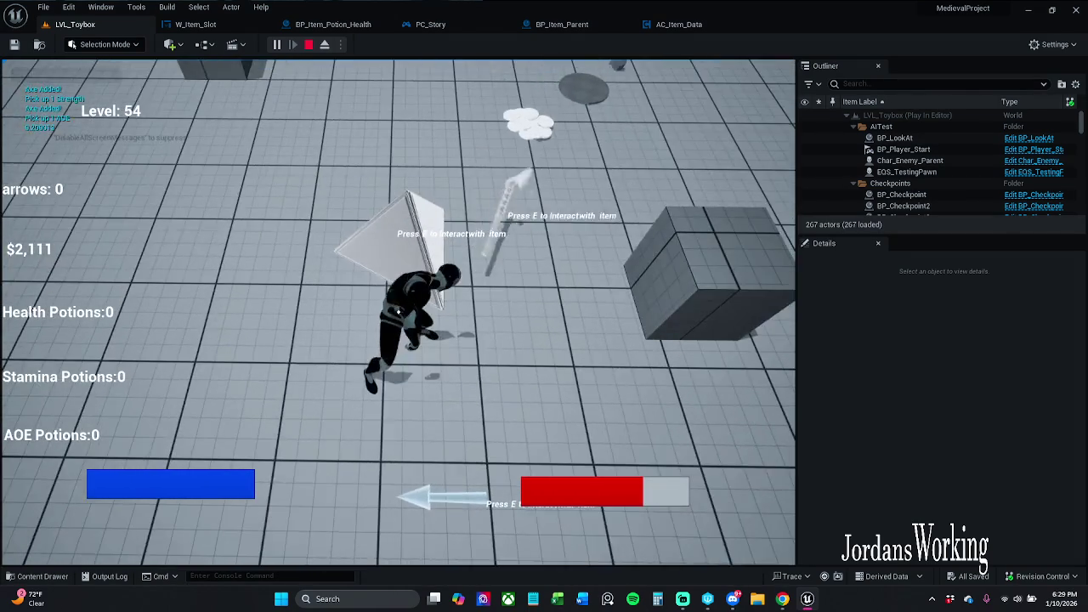
{"action": "key", "text": "e"}
{"action": "key", "text": "w"}
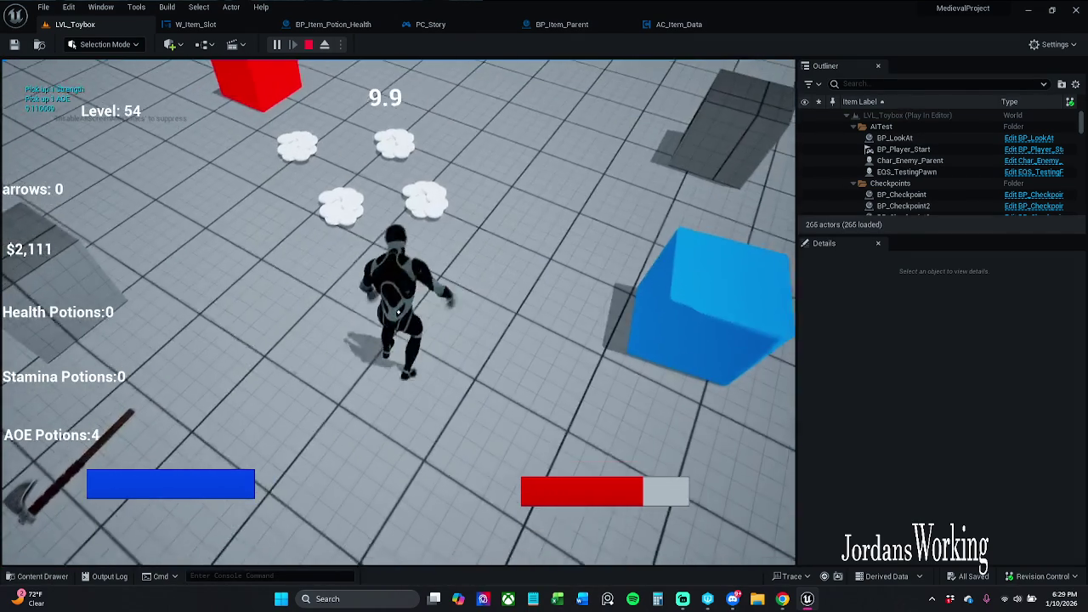
{"action": "key", "text": "i"}
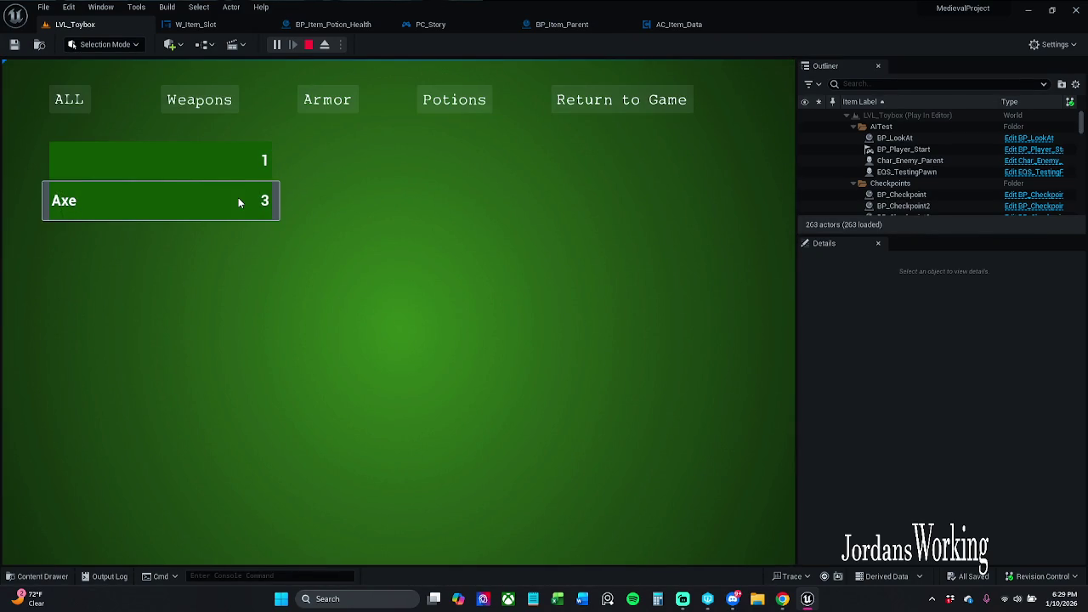
{"action": "left_click", "coordinate": [645, 113]}
- Pick up the bow and arrows, then equip Arrows and another item from inventory slots
{"action": "key", "text": "w"}
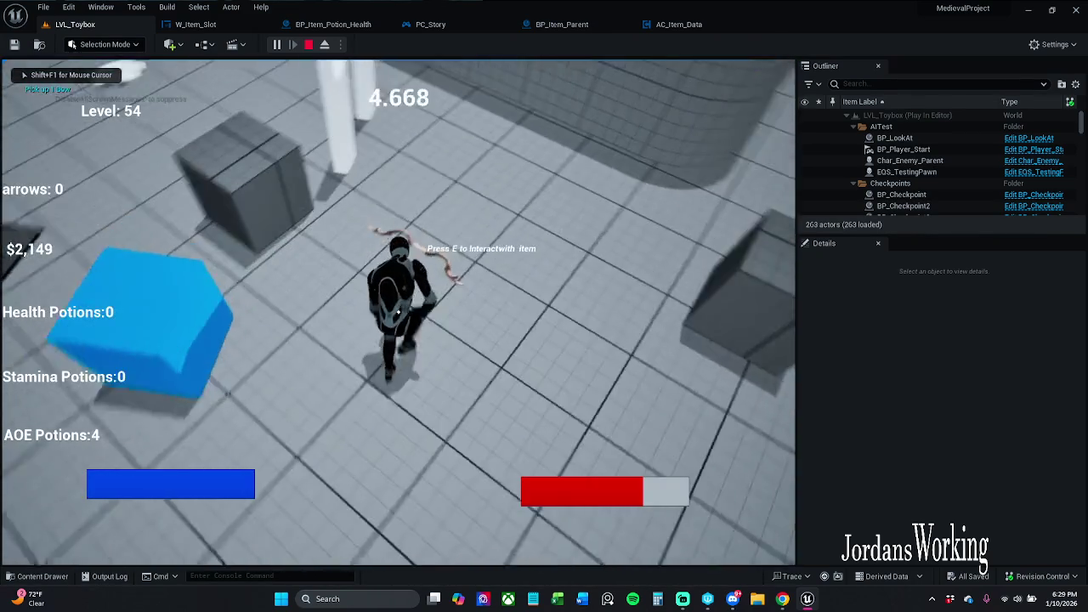
{"action": "key", "text": "e"}
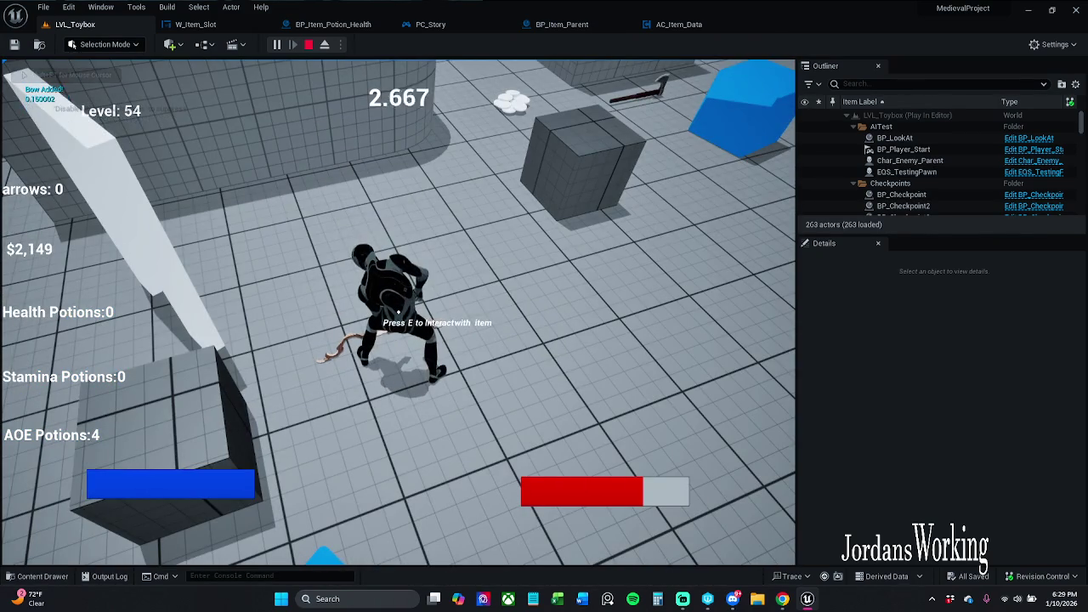
{"action": "key", "text": "e"}
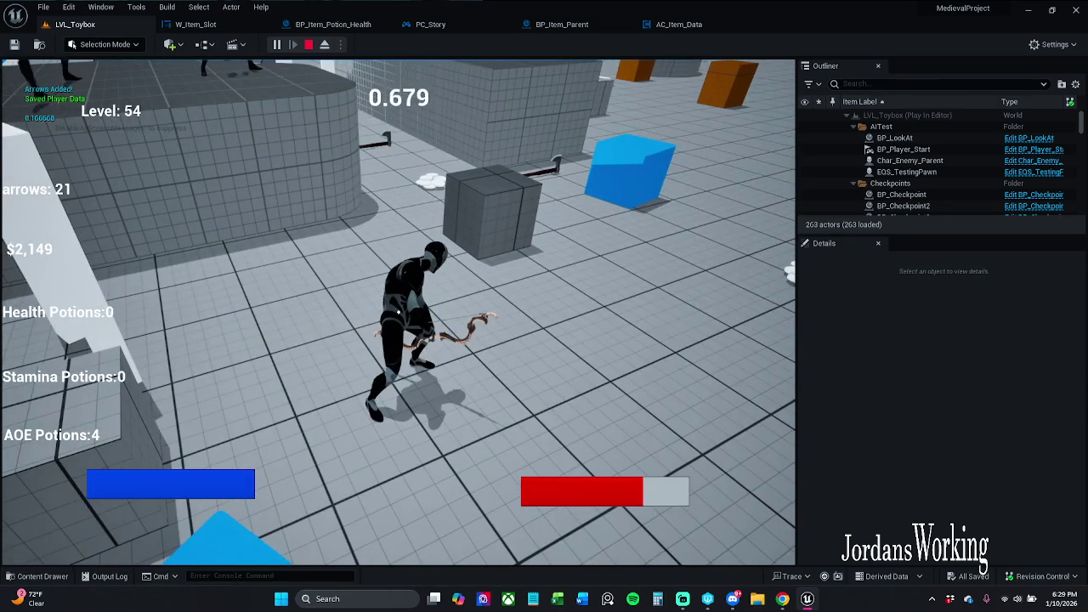
{"action": "key", "text": "i"}
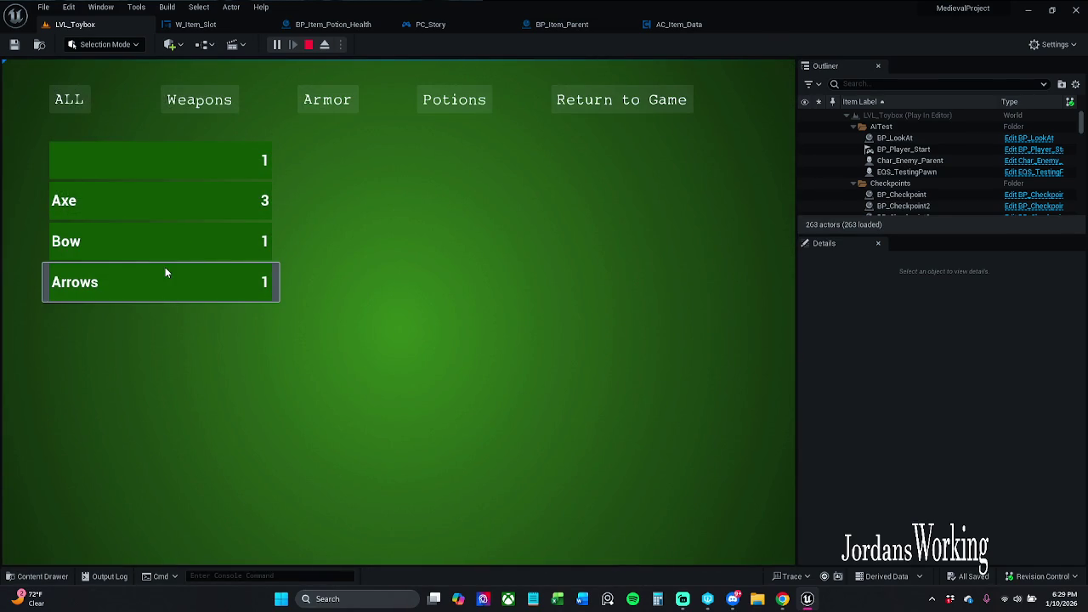
{"action": "left_click", "coordinate": [172, 281]}
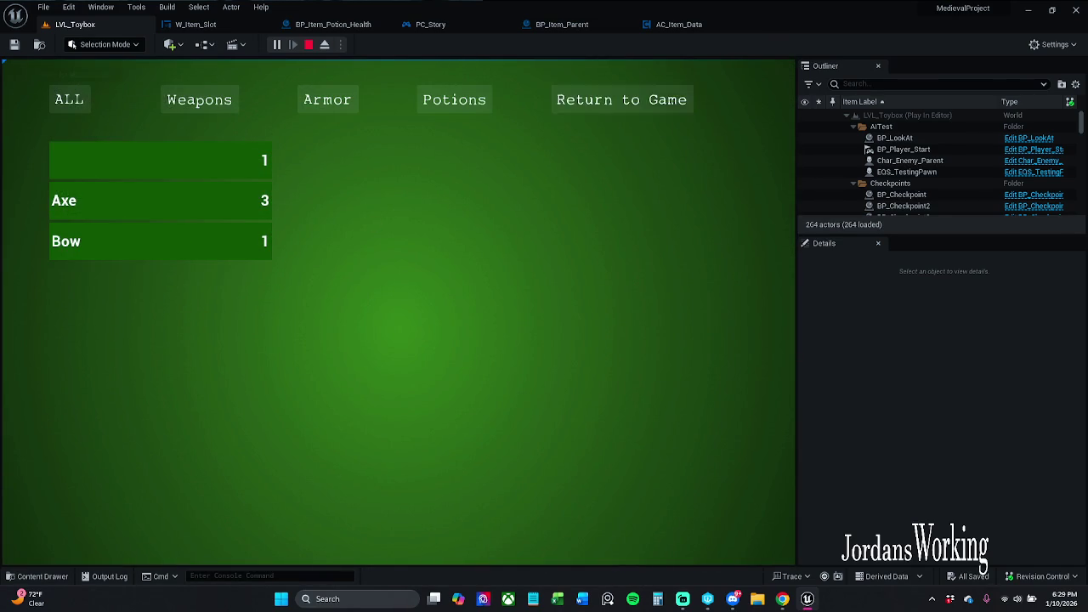
{"action": "left_click", "coordinate": [621, 100]}
{"action": "key", "text": "i"}
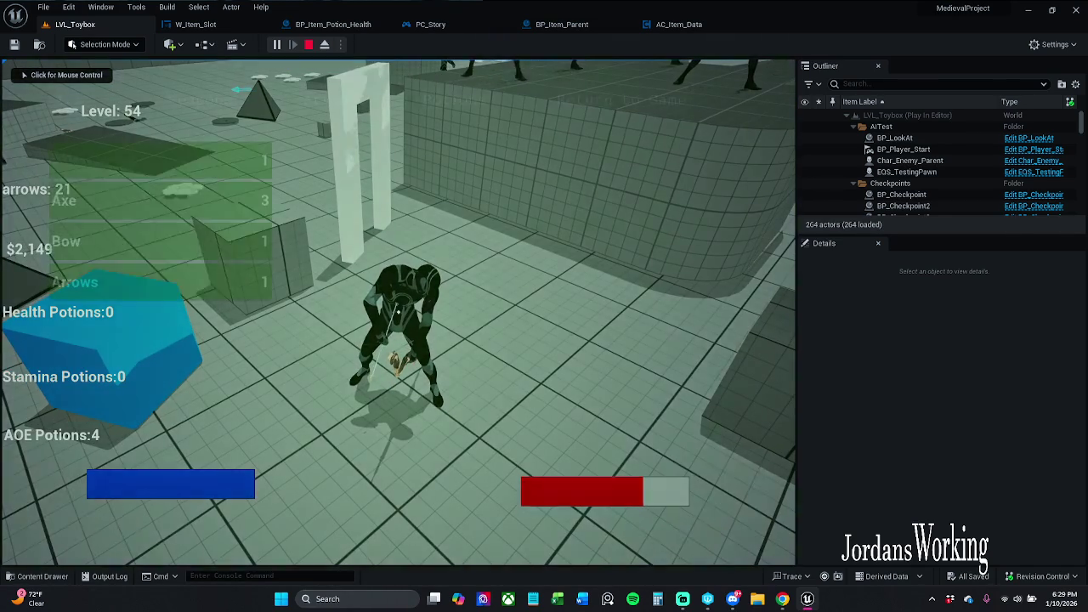
{"action": "left_click", "coordinate": [75, 282]}
{"action": "left_click", "coordinate": [613, 100]}
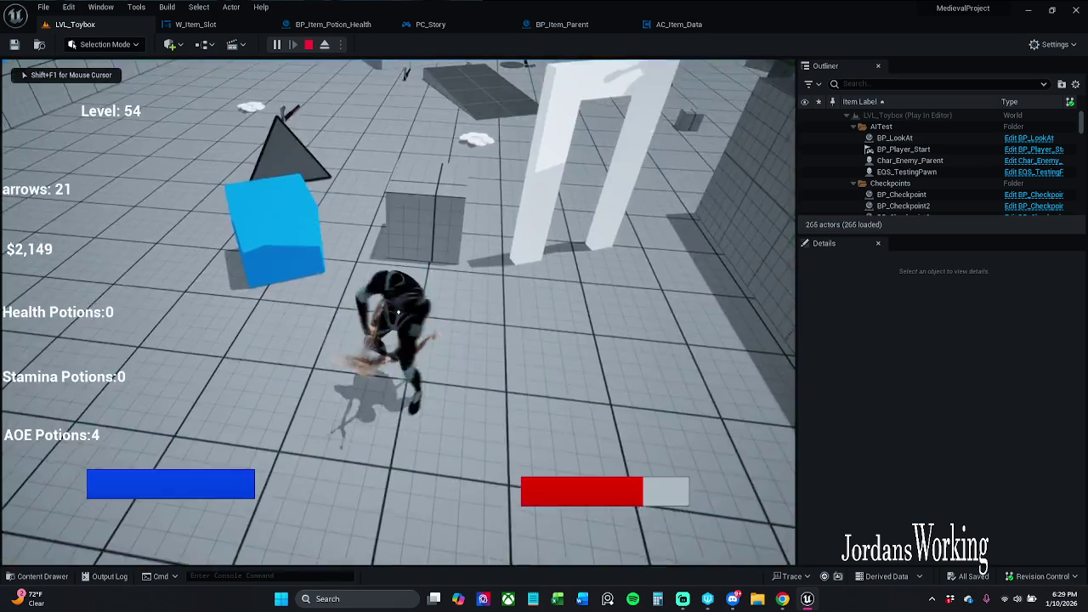
- Run through the white doorway attacking and collecting coins, fire an arrow, then stop play
{"action": "key", "text": "w"}
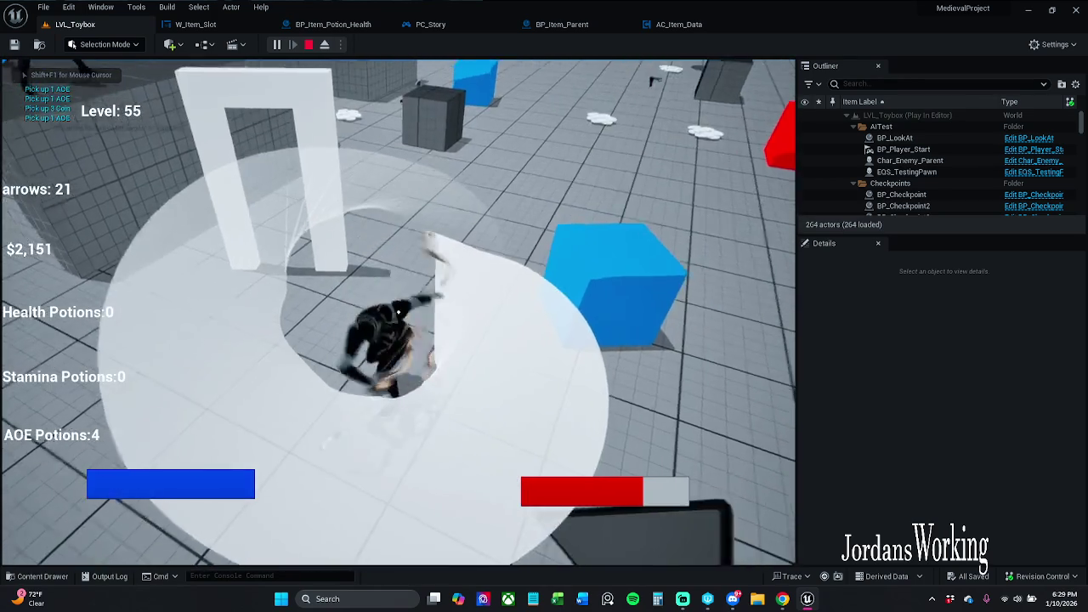
{"action": "key", "text": "w"}
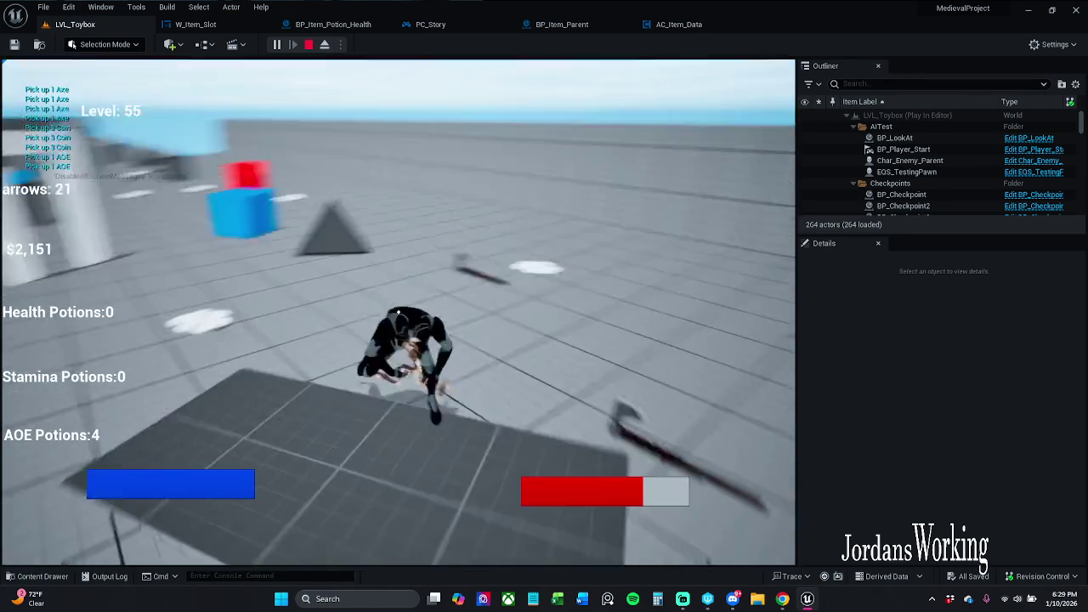
{"action": "key", "text": "w"}
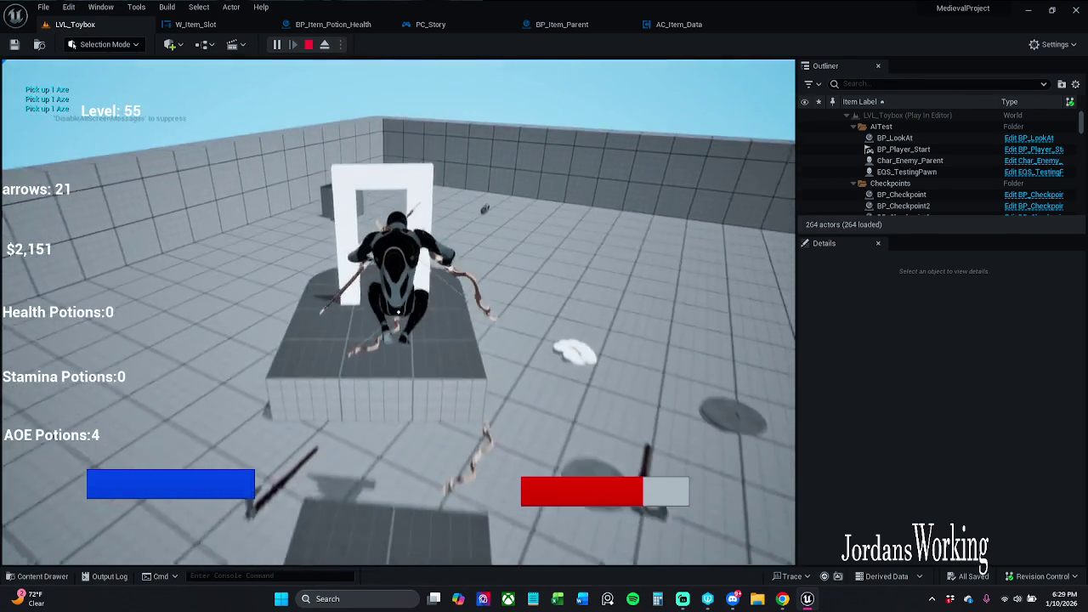
{"action": "key", "text": "w"}
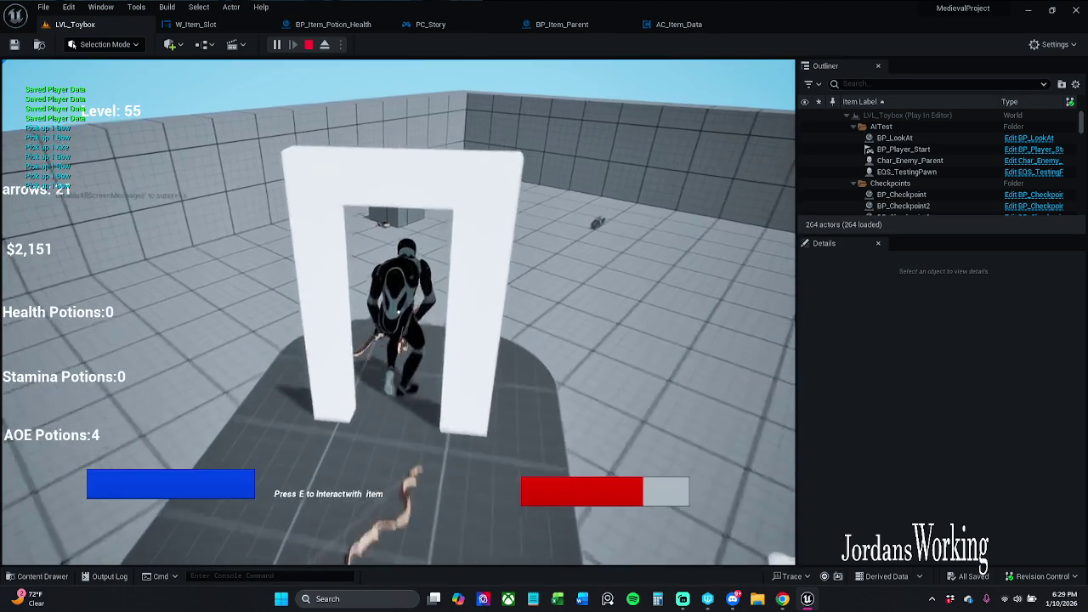
{"action": "key", "text": "w"}
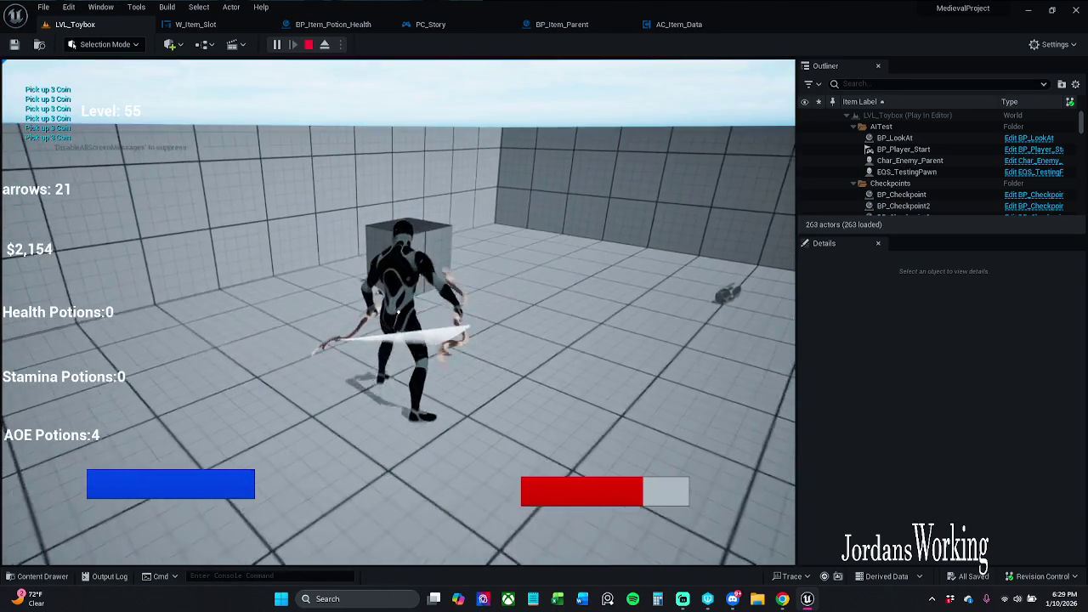
{"action": "key", "text": "w"}
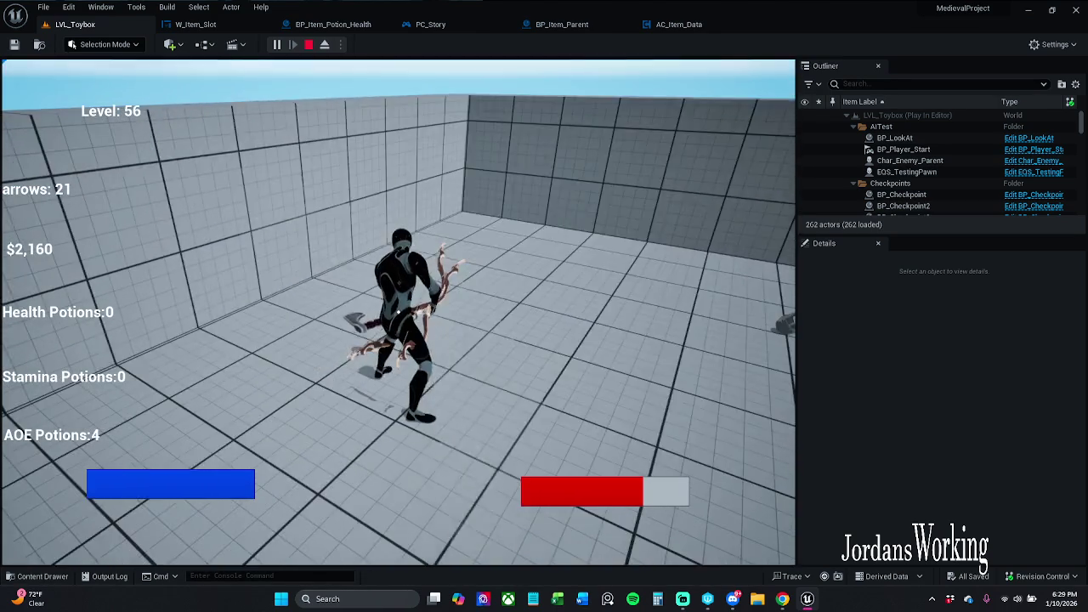
{"action": "key", "text": "w"}
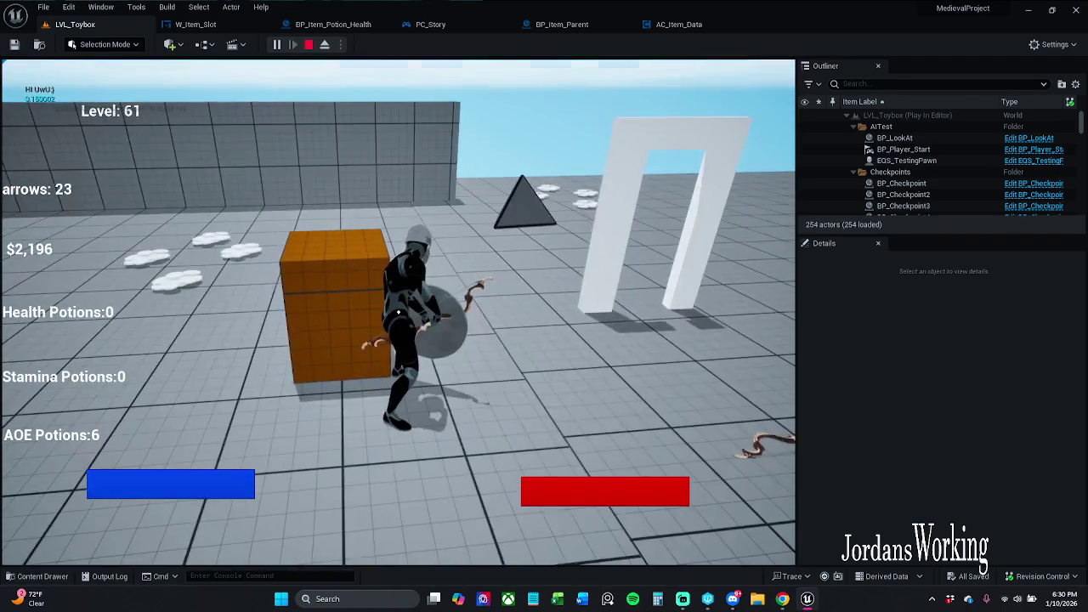
{"action": "key", "text": "w"}
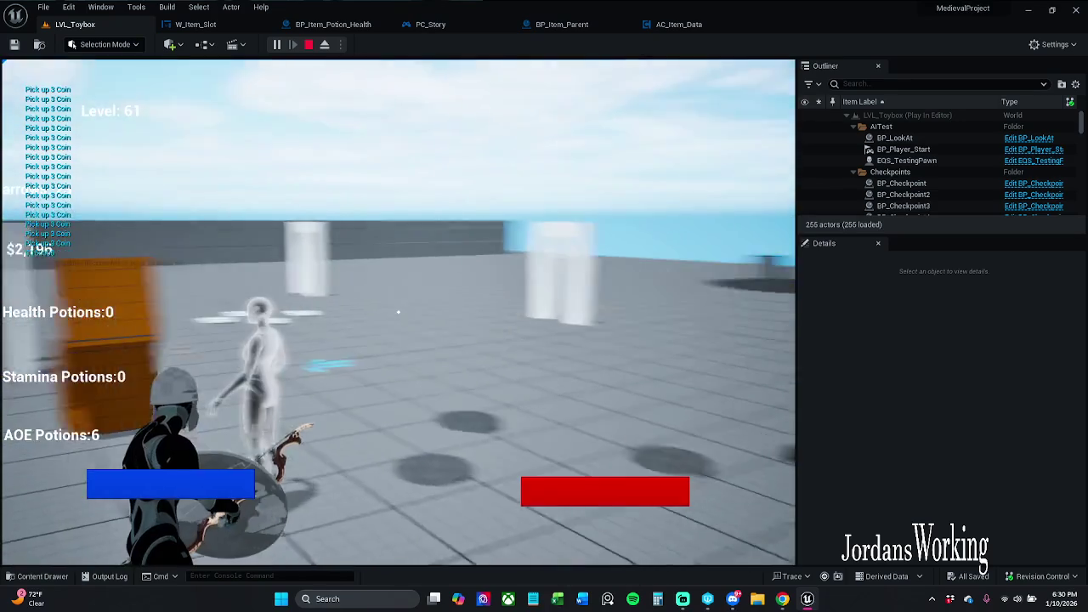
{"action": "left_click", "coordinate": [398, 312]}
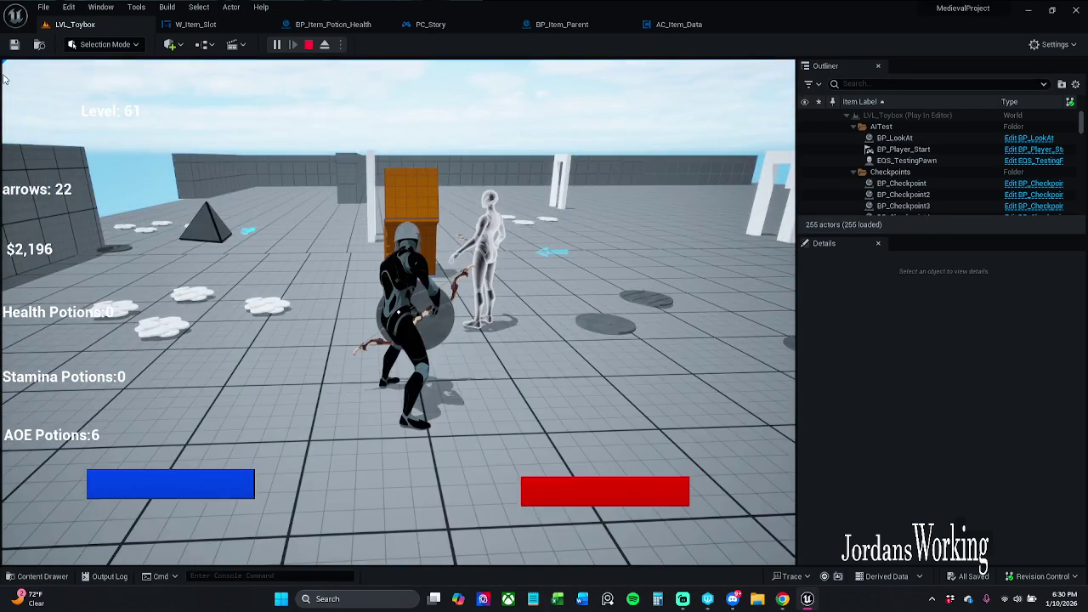
{"action": "key", "text": "Escape"}
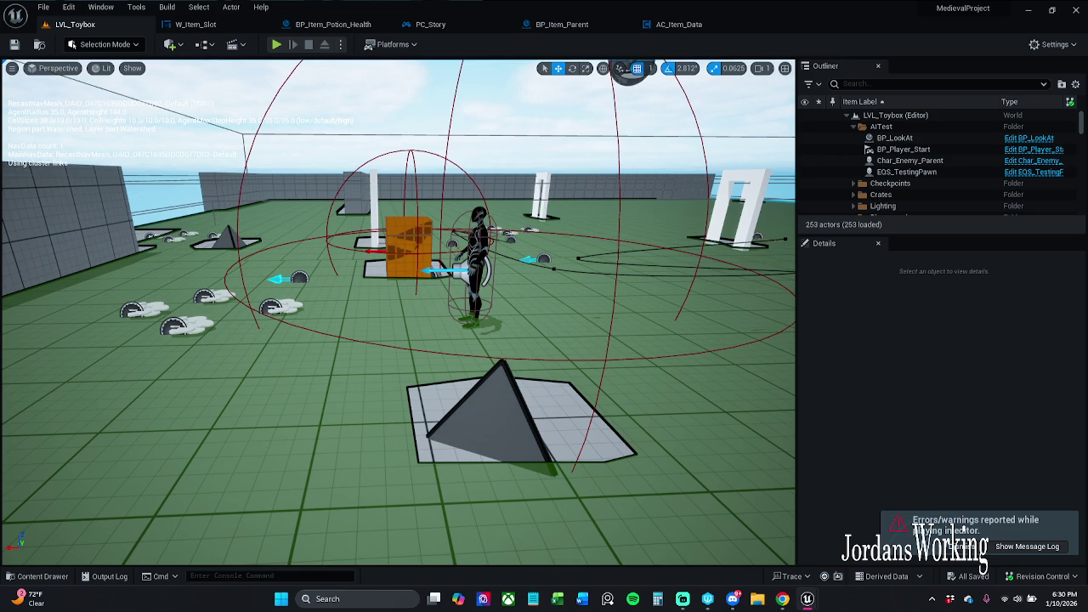
- Dismiss the errors and warnings notification and close the Message Log window
{"action": "left_click", "coordinate": [946, 545]}
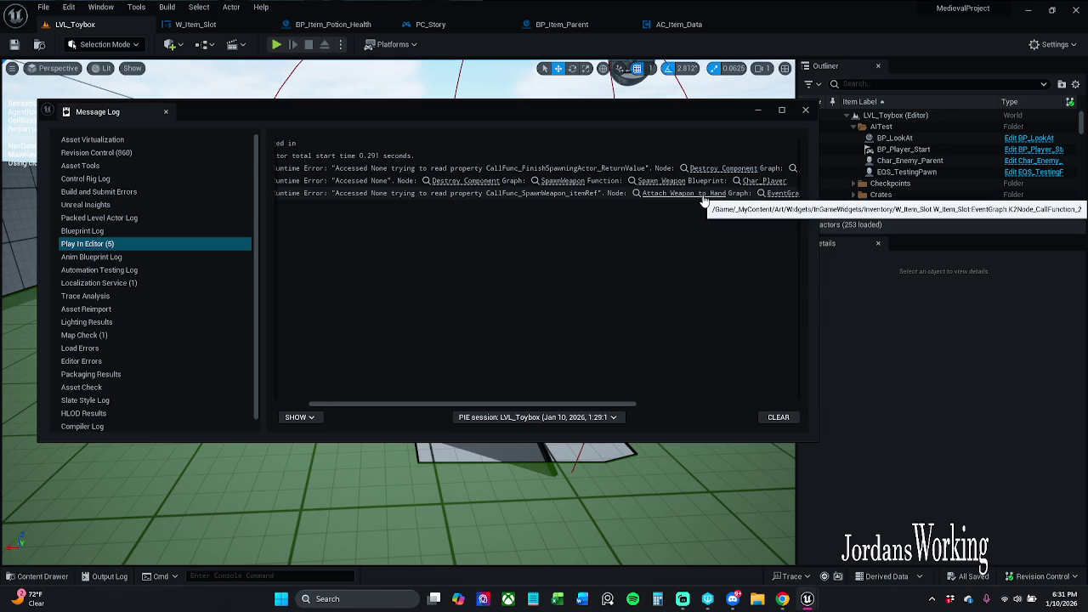
{"action": "left_click_drag", "start_coordinate": [660, 111], "coordinate": [599, 97]}
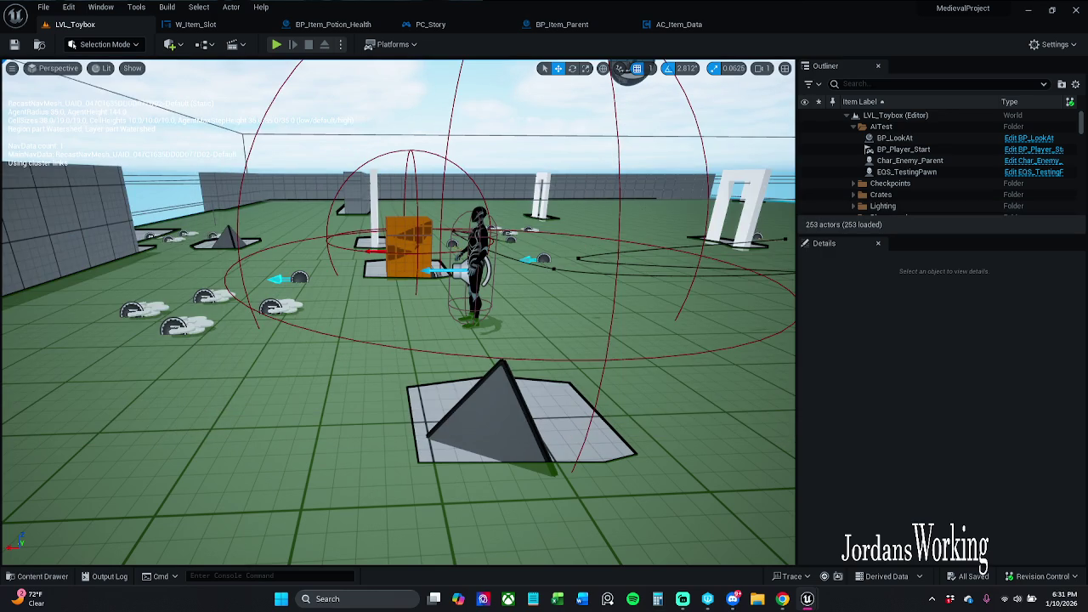
- Start play-in-editor and collect coins, potions, the bow, the axe and a sword
{"action": "left_click", "coordinate": [276, 44]}
{"action": "key", "text": "w"}
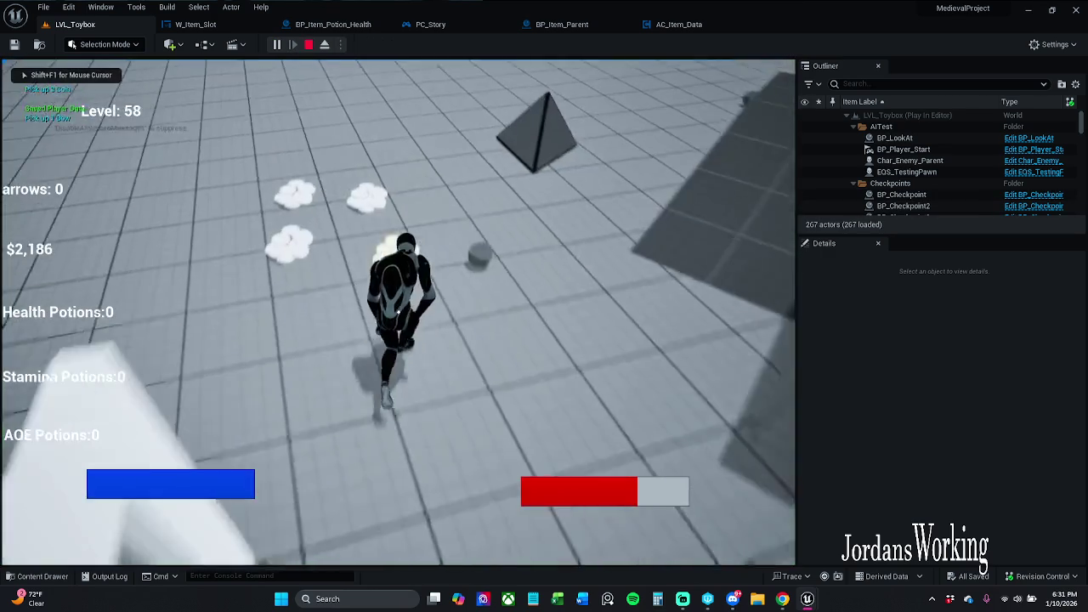
{"action": "key", "text": "e"}
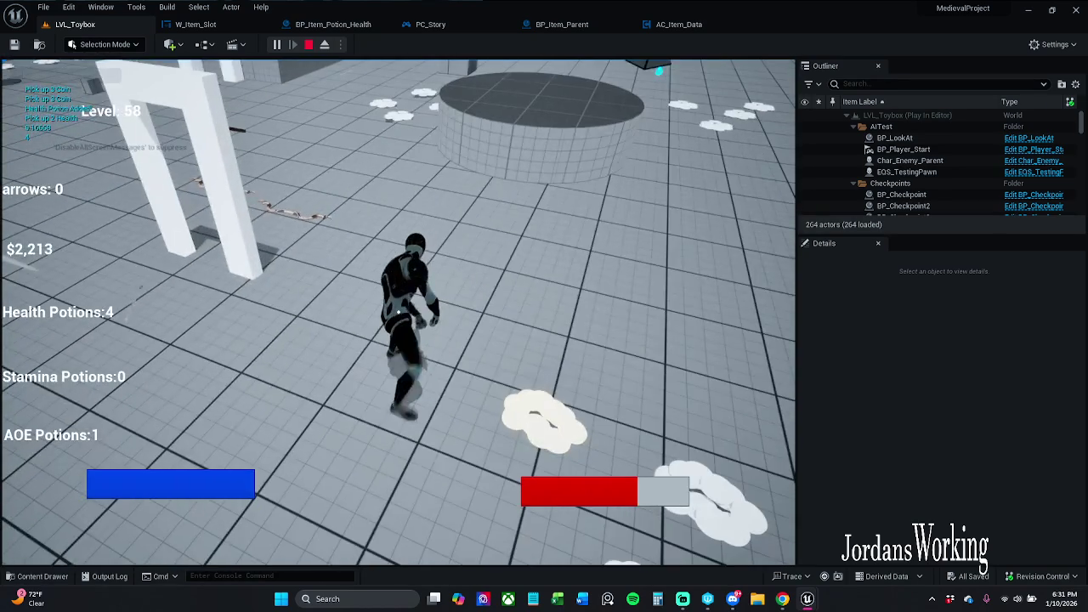
{"action": "key", "text": "e"}
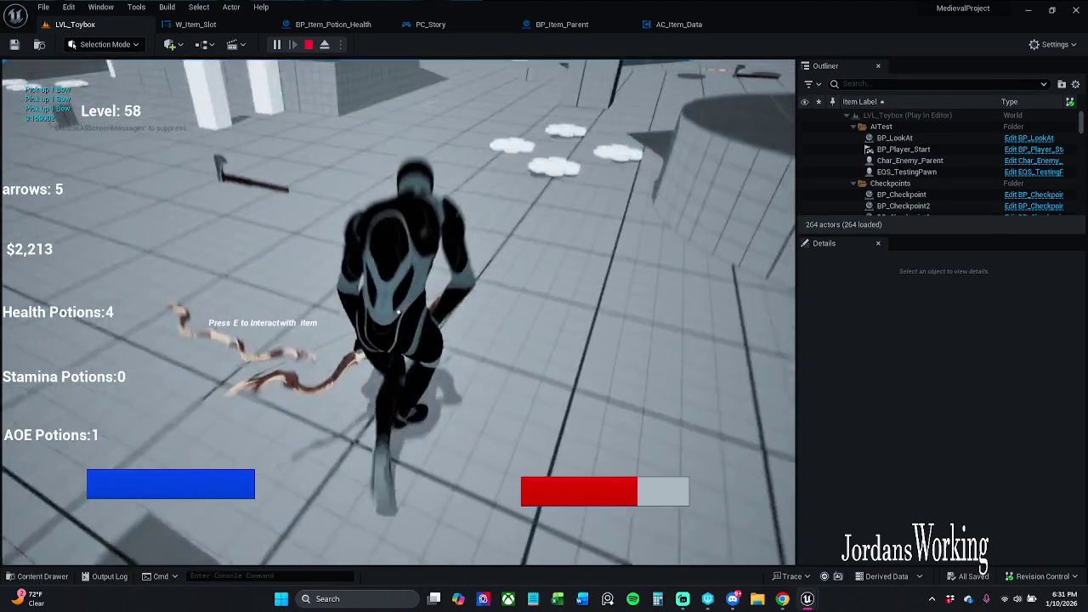
{"action": "key", "text": "e"}
{"action": "key", "text": "w"}
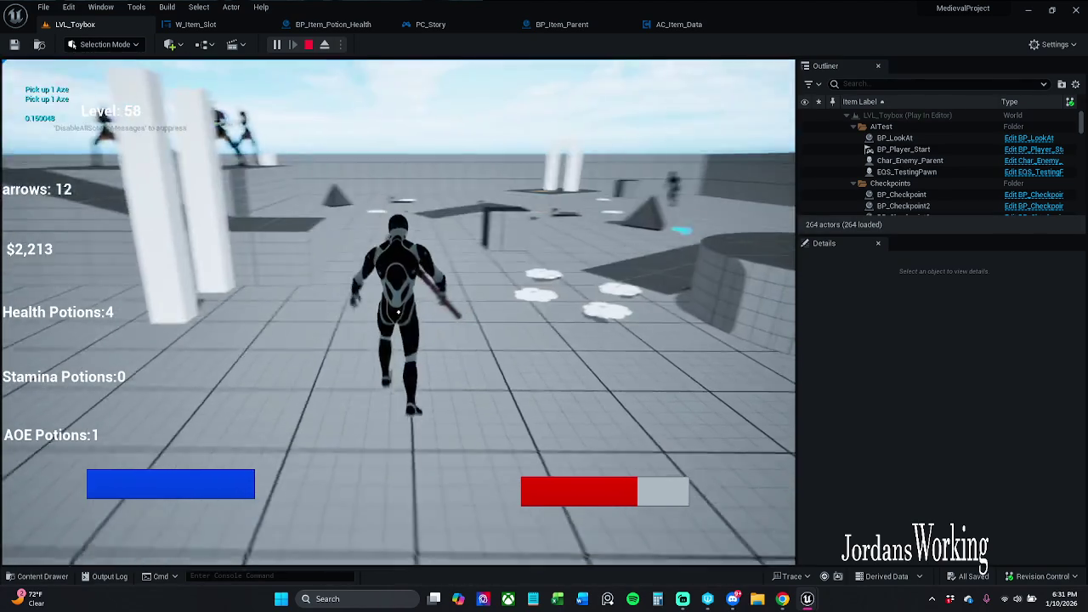
{"action": "key", "text": "w"}
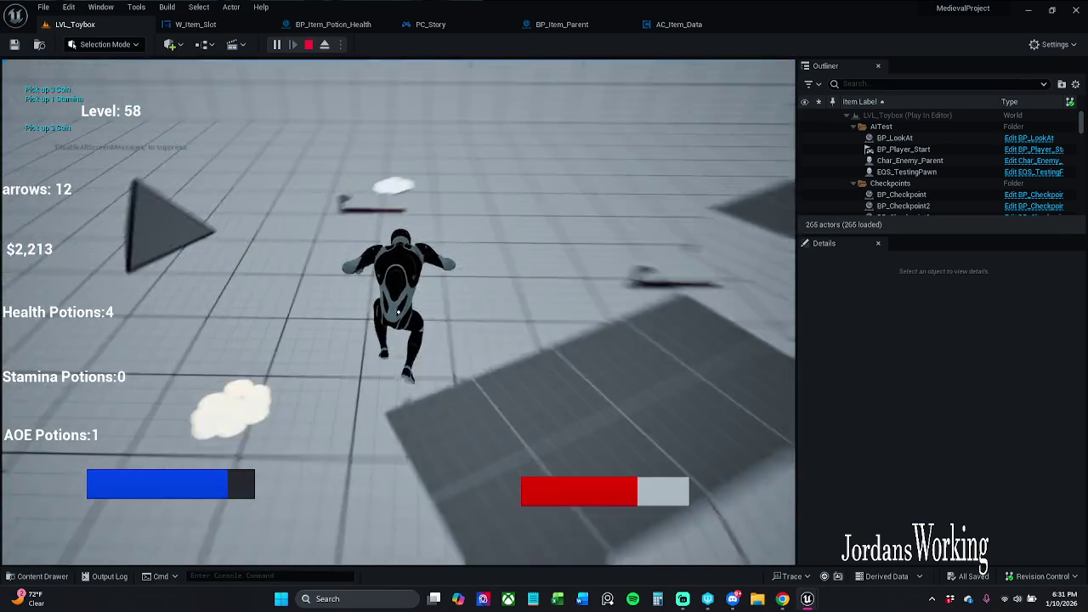
{"action": "key", "text": "w"}
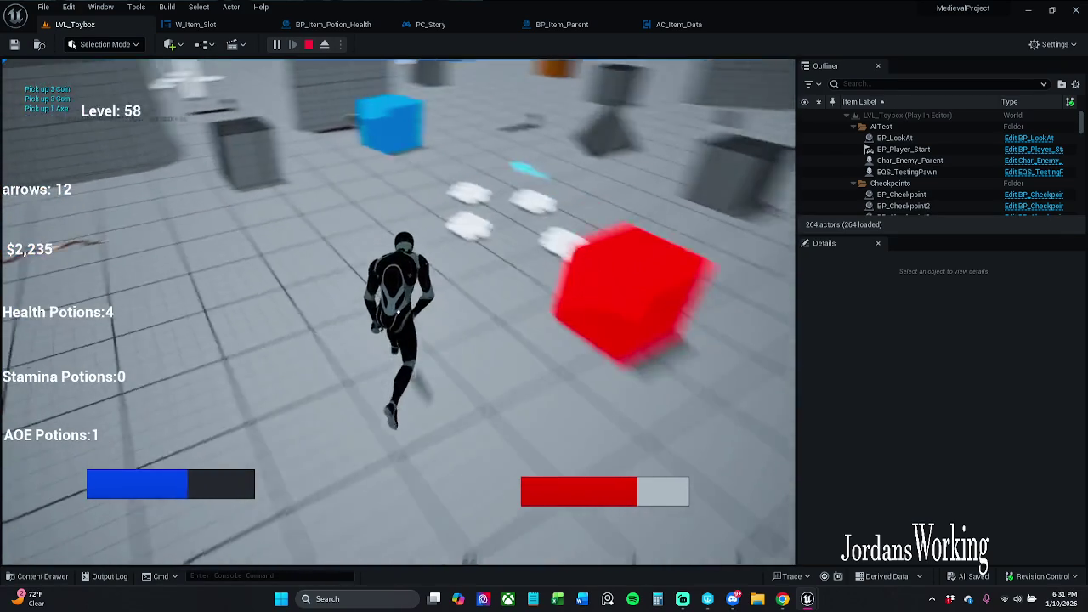
{"action": "key", "text": "w"}
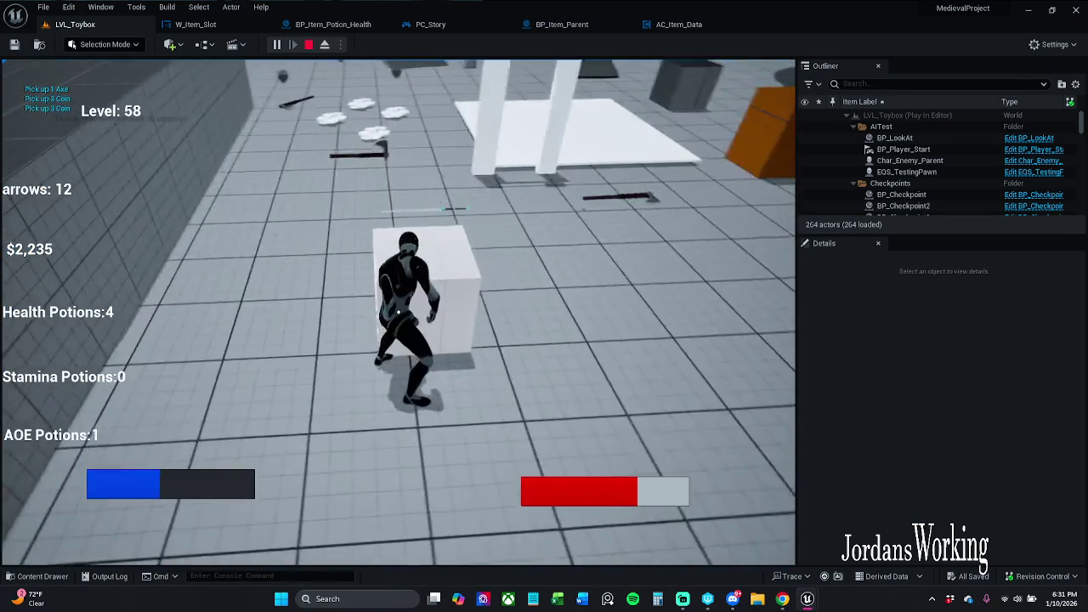
{"action": "key", "text": "w"}
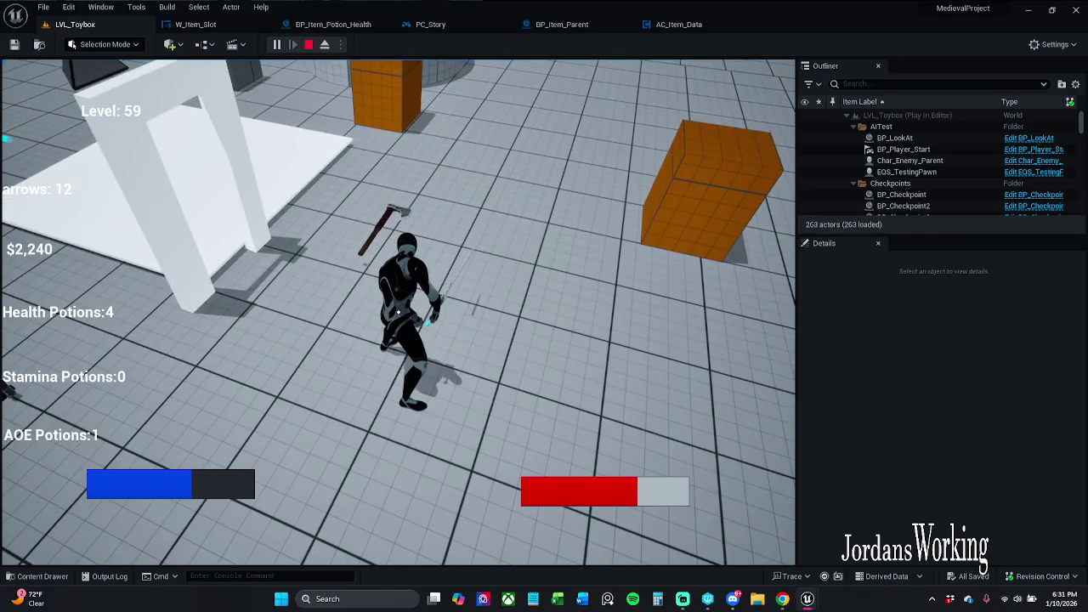
- Click inventory slots, including the AOE Potion, to use and remove them, returning to the game
{"action": "key", "text": "i"}
{"action": "left_click", "coordinate": [87, 195]}
{"action": "left_click", "coordinate": [147, 170]}
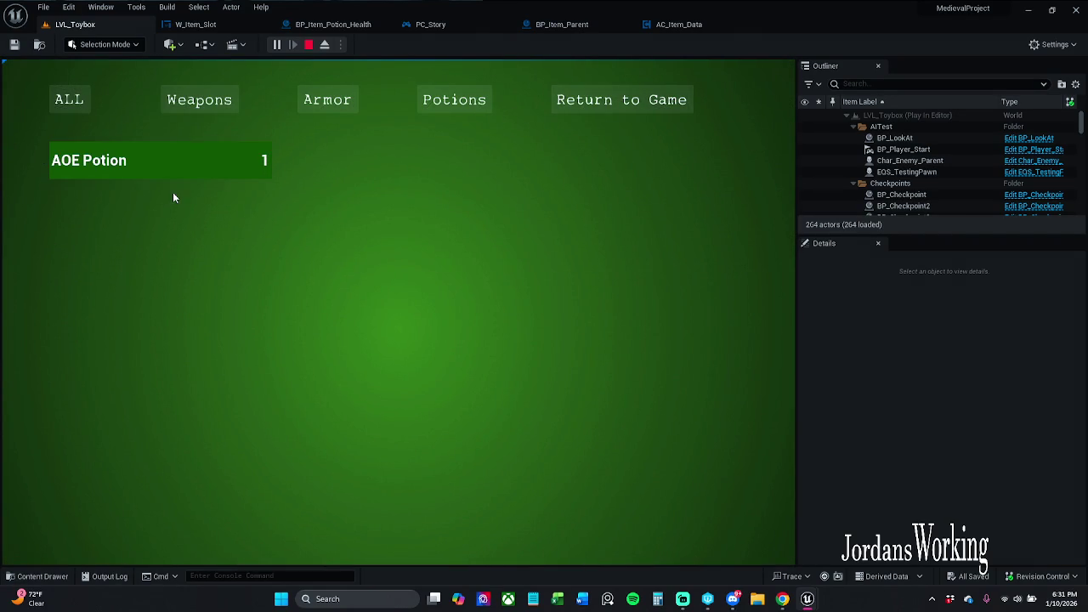
{"action": "left_click", "coordinate": [173, 167]}
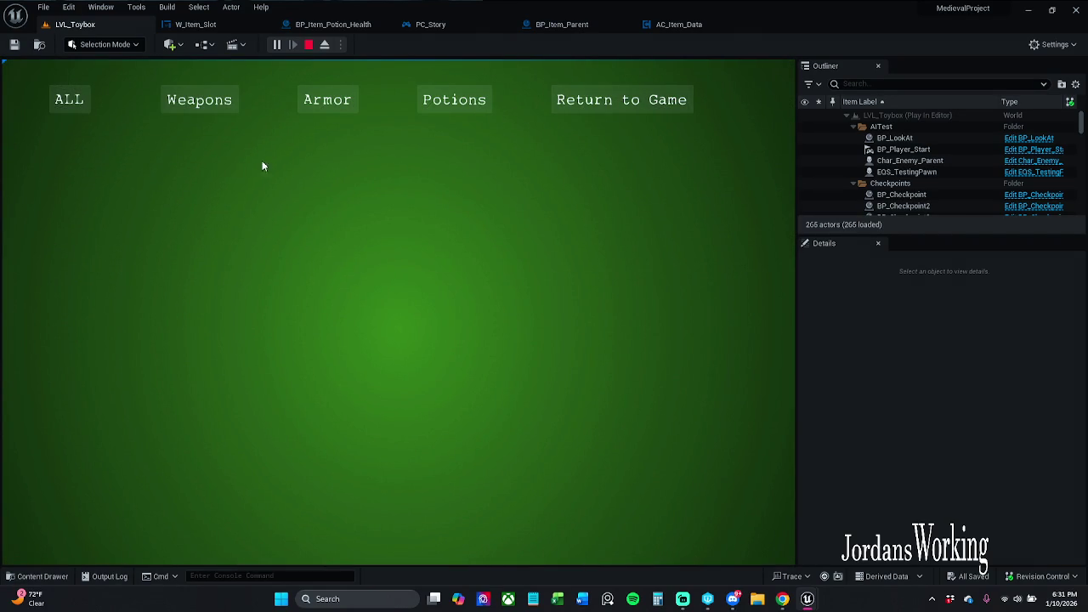
{"action": "left_click", "coordinate": [669, 108]}
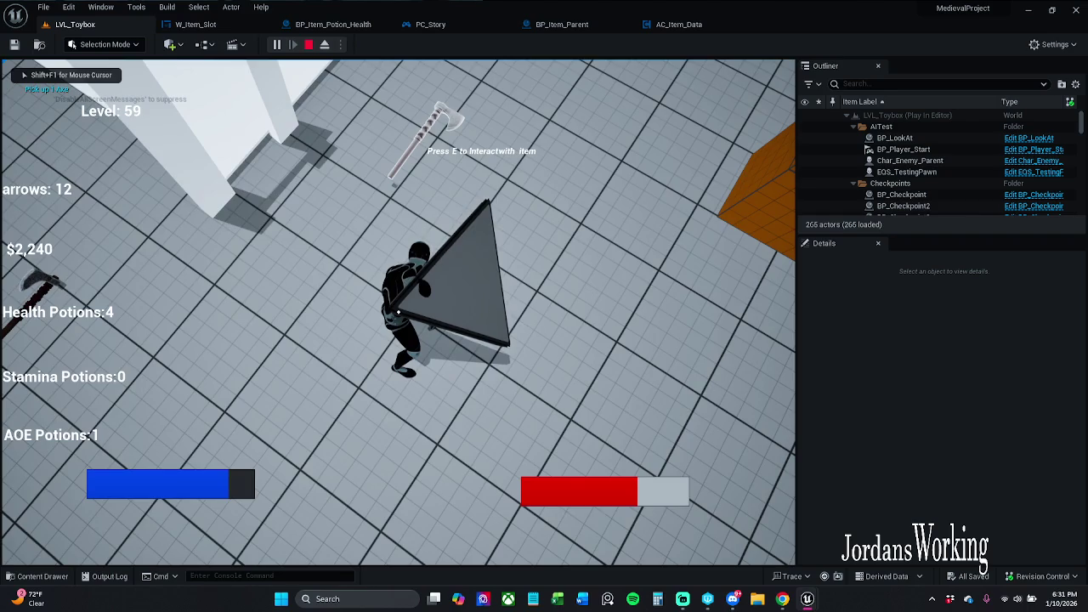
{"action": "key", "text": "i"}
{"action": "left_click", "coordinate": [618, 102]}
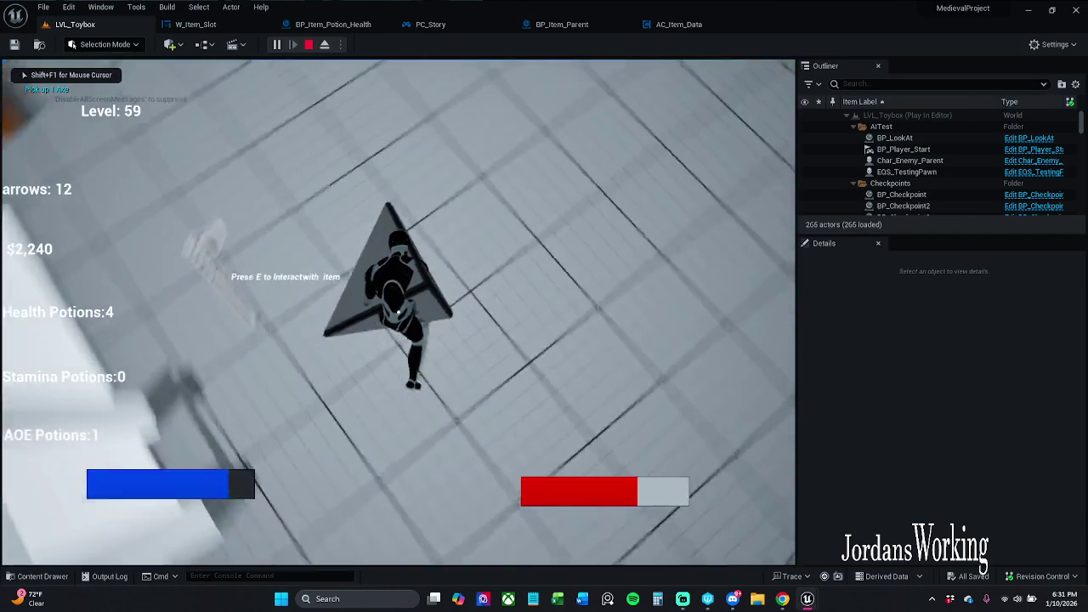
{"action": "key", "text": "i"}
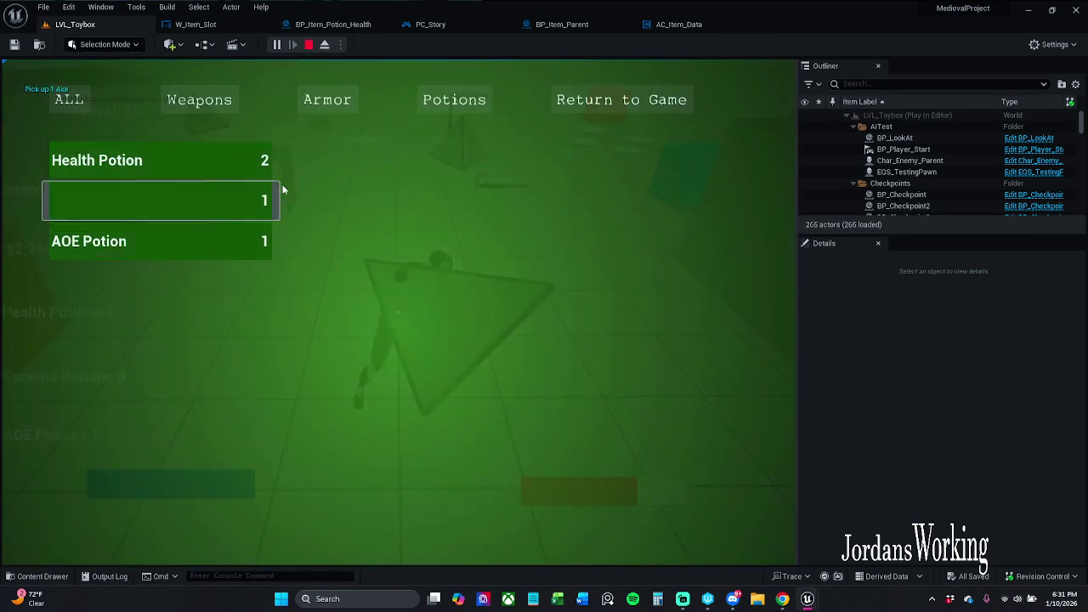
{"action": "left_click", "coordinate": [137, 177]}
{"action": "left_click", "coordinate": [139, 179]}
{"action": "left_click", "coordinate": [618, 106]}
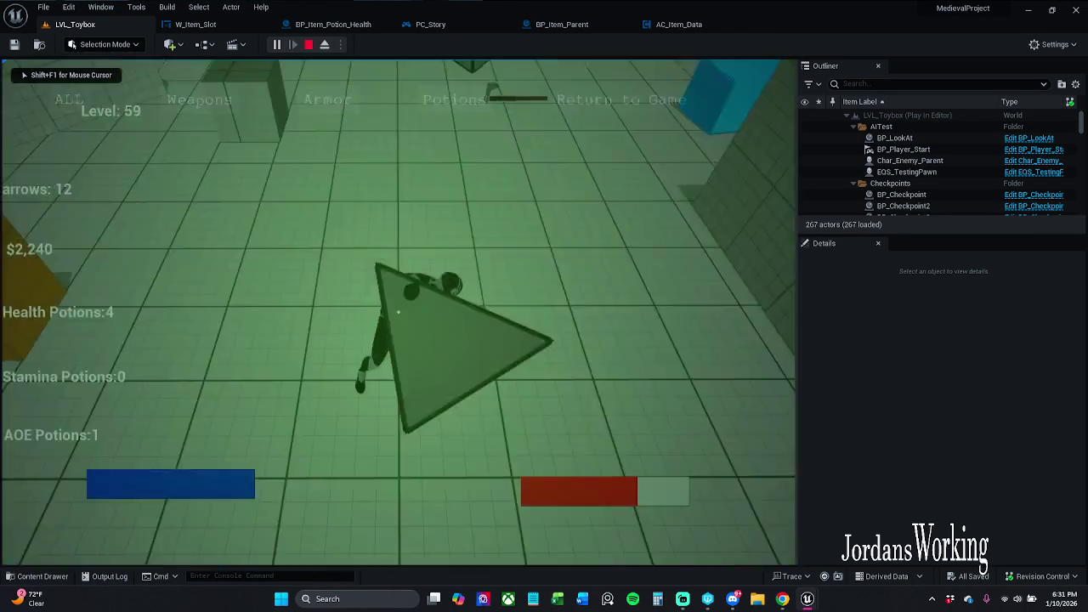
- Collect more coins and arrows, shoot four arrows, then stop the play session
{"action": "key", "text": "w"}
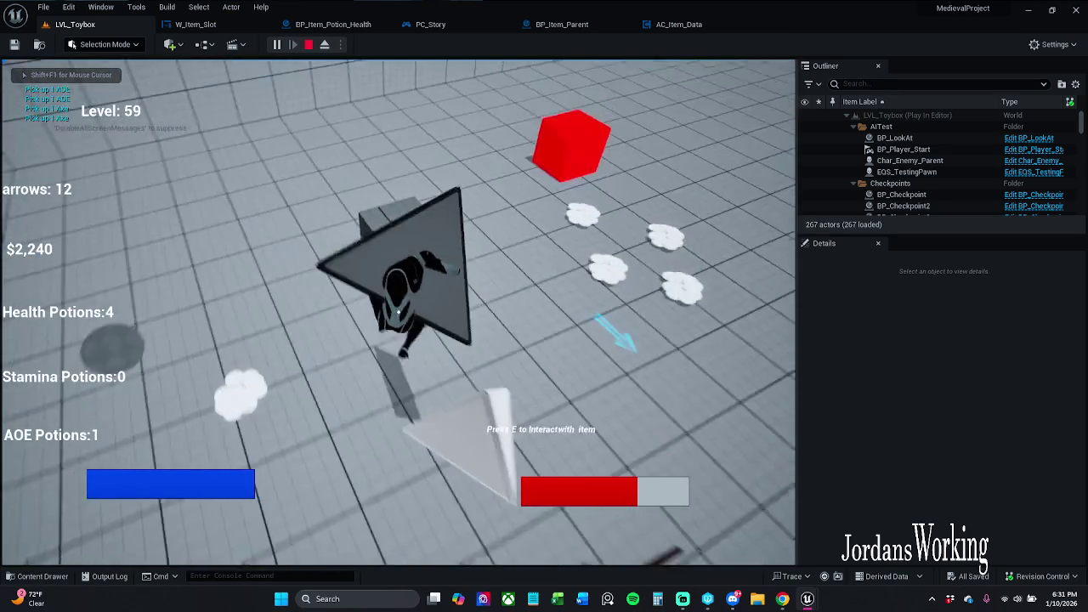
{"action": "key", "text": "w"}
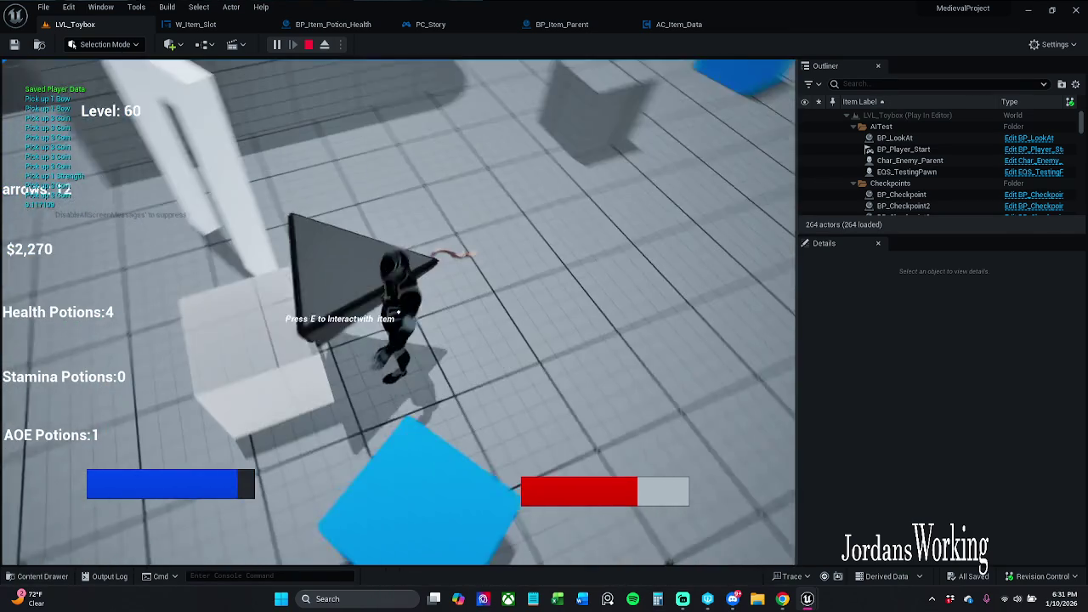
{"action": "key", "text": "s"}
{"action": "key", "text": "e"}
{"action": "left_click", "coordinate": [397, 312]}
{"action": "left_click", "coordinate": [398, 312]}
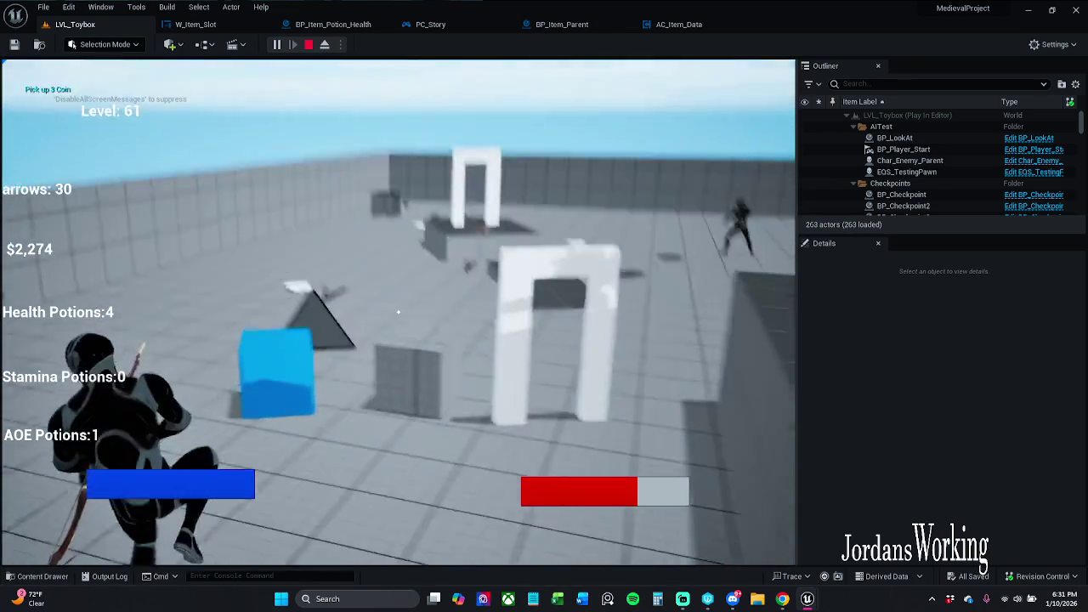
{"action": "left_click", "coordinate": [397, 312]}
{"action": "left_click", "coordinate": [398, 312]}
{"action": "key", "text": "Escape"}
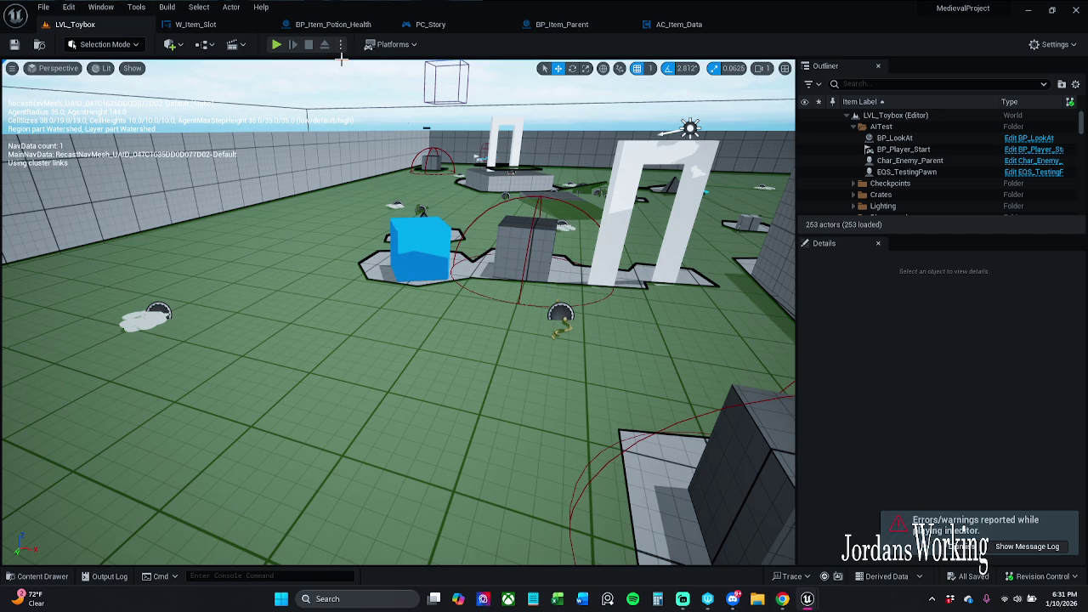
- Dismiss the errors notification and glance through the File menu
{"action": "left_click", "coordinate": [960, 547]}
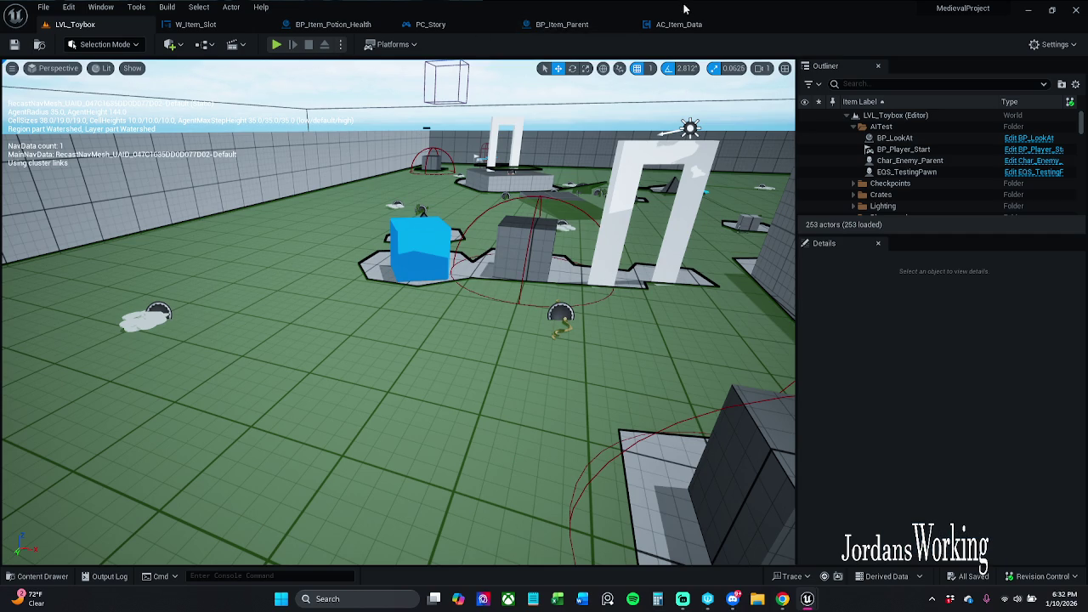
{"action": "left_click", "coordinate": [43, 7]}
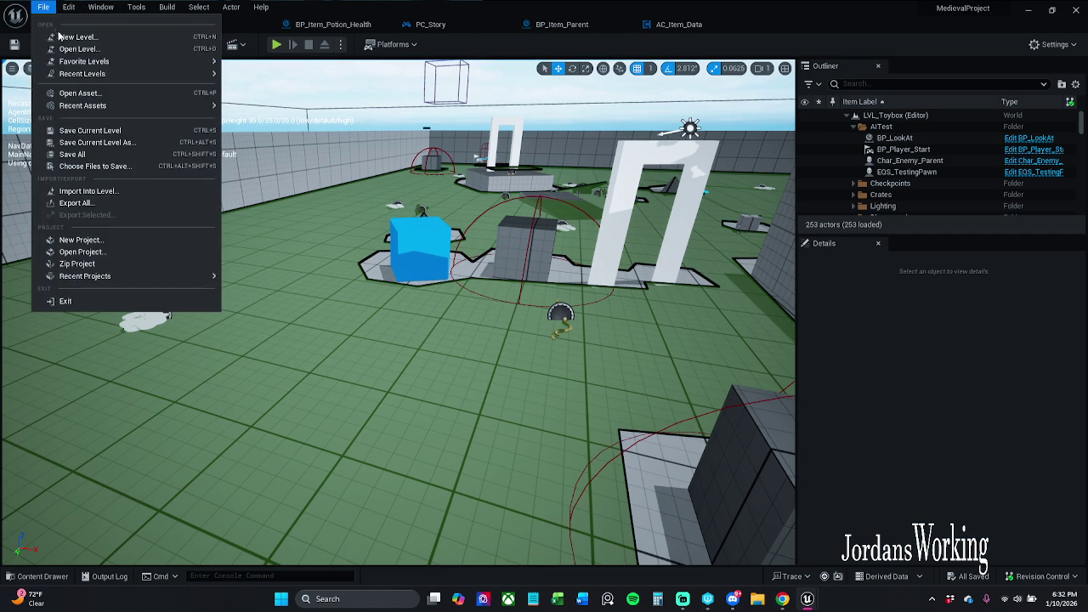
{"action": "left_click", "coordinate": [110, 154]}
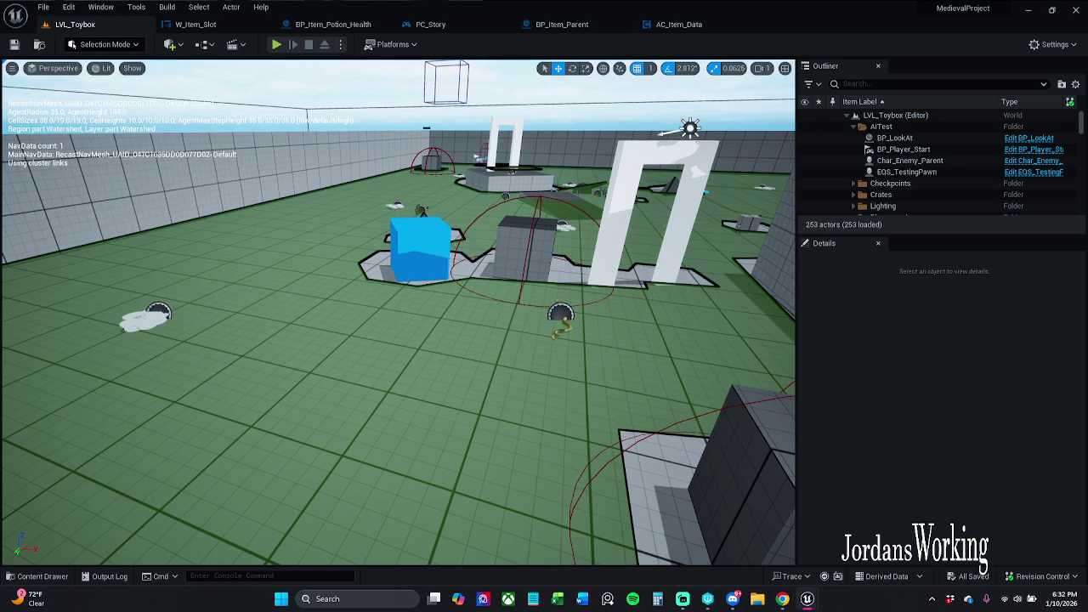